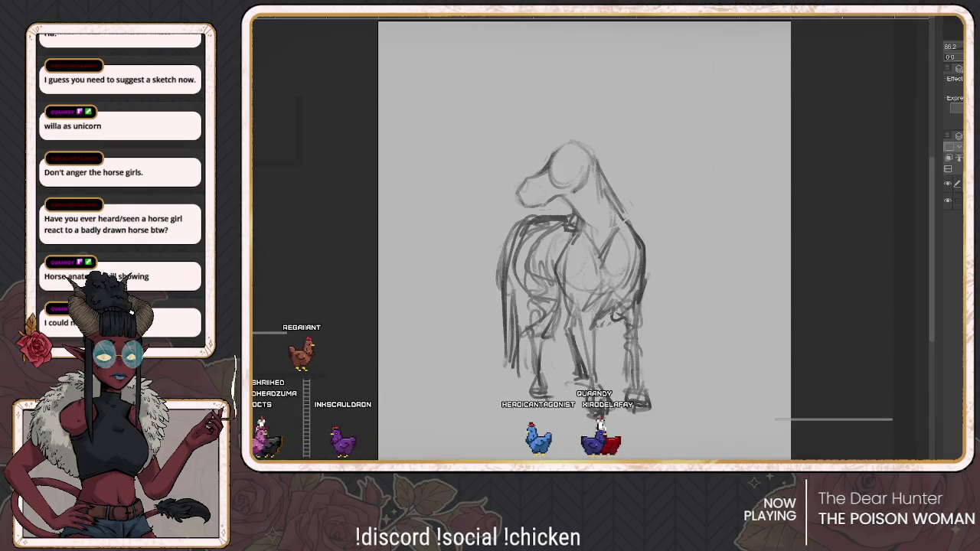
# Step: Sketch a small horn on top of the horse's head, undoing and redrawing it once
pyautogui.moveTo(582, 276); pyautogui.dragTo(574, 263)
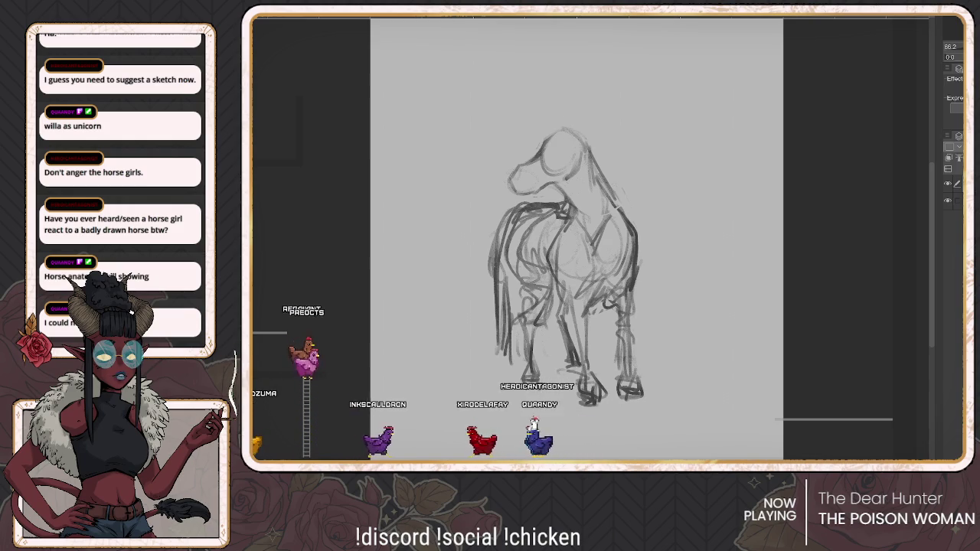
pyautogui.moveTo(576, 132); pyautogui.dragTo(580, 109)
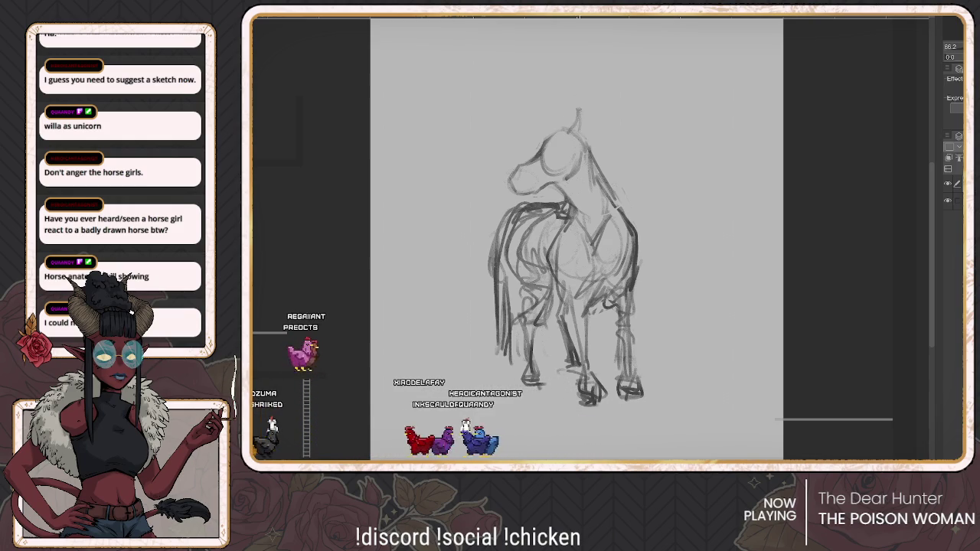
pyautogui.hotkey('ctrl', 'z')
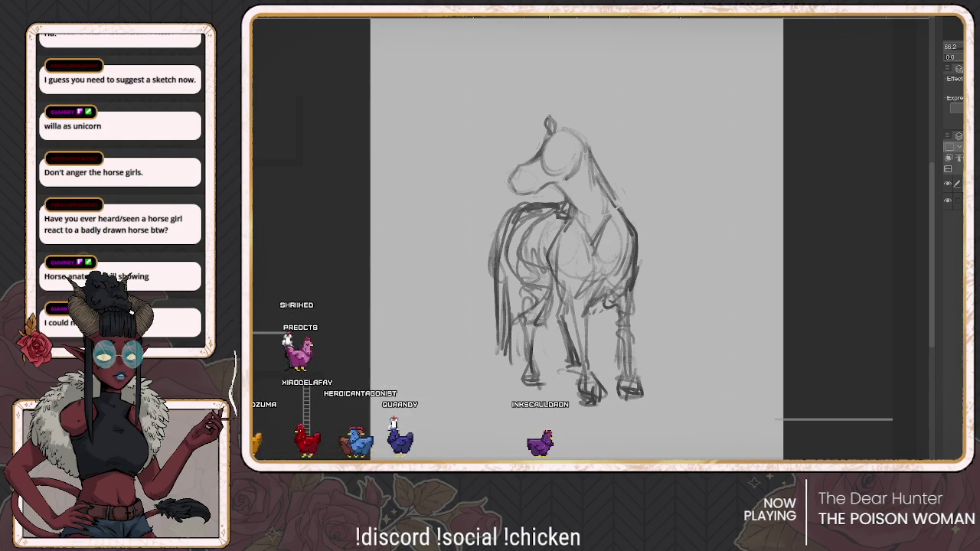
pyautogui.moveTo(576, 117); pyautogui.dragTo(580, 103)
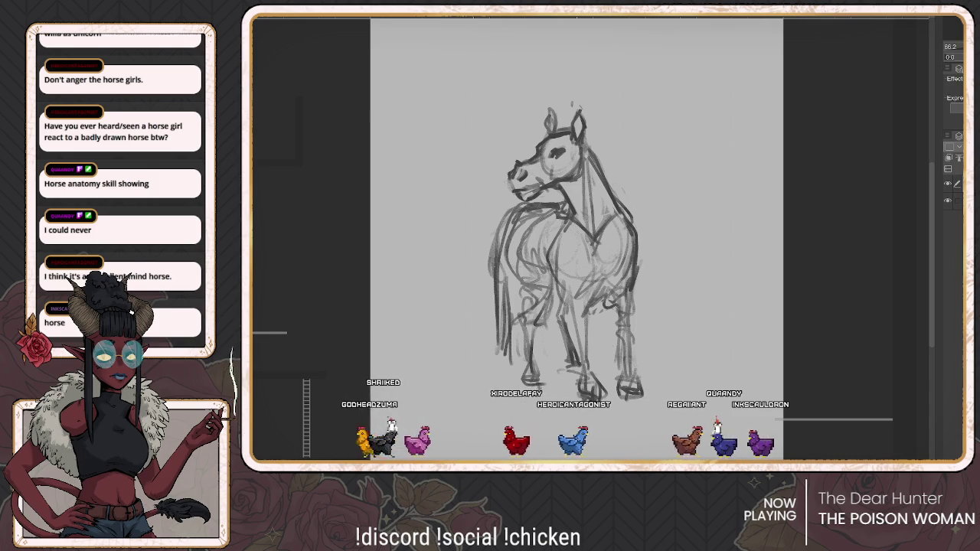
# Step: Lasso the horse's head and neck, move it up-right and tilt it slightly counter-clockwise
pyautogui.press('h')
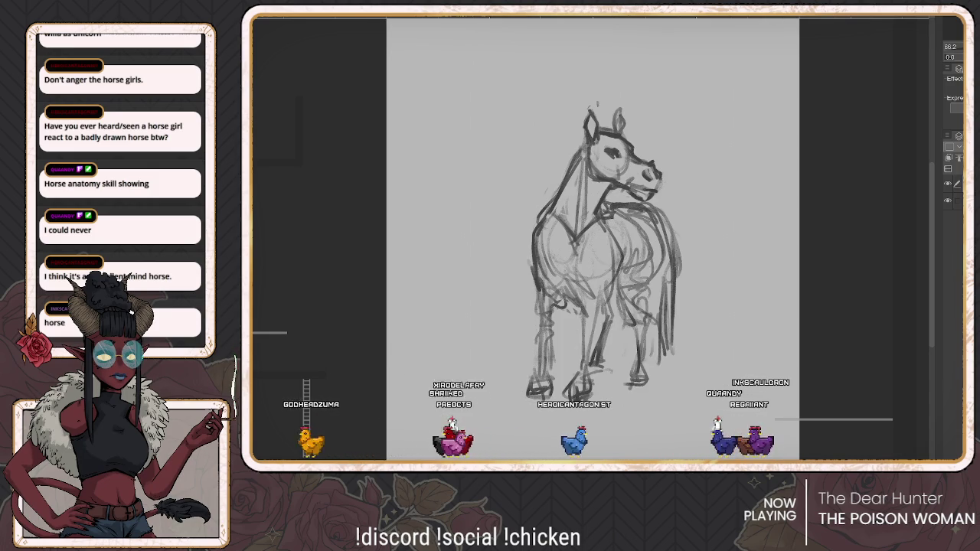
pyautogui.moveTo(593, 91)
pyautogui.mouseDown()
pyautogui.moveTo(529, 216)
pyautogui.moveTo(674, 195)
pyautogui.mouseUp()
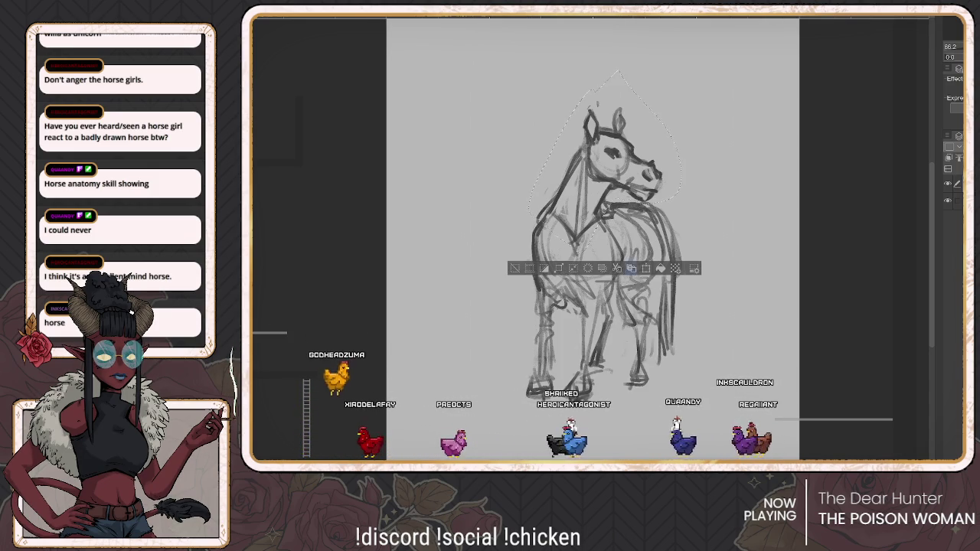
pyautogui.hotkey('ctrl', 't')
pyautogui.moveTo(578, 220); pyautogui.dragTo(600, 152)
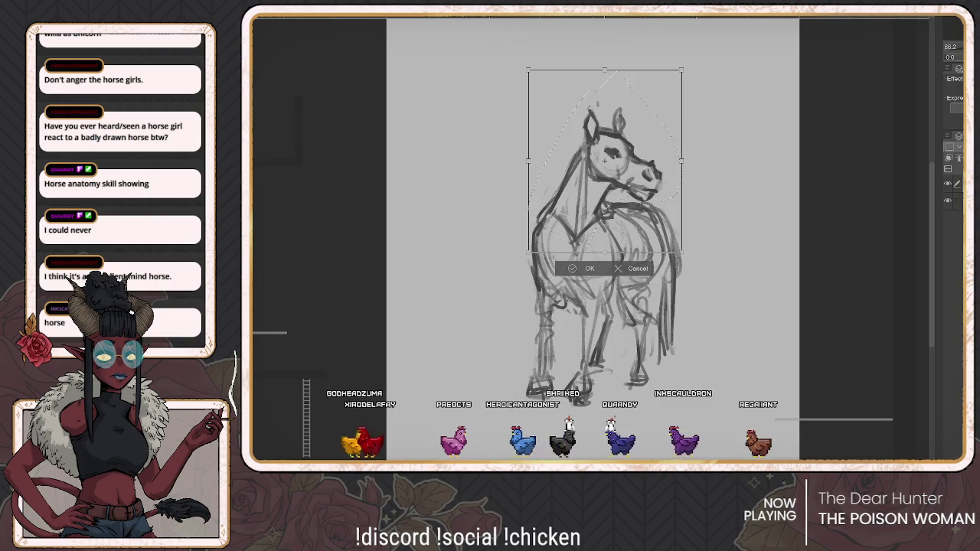
pyautogui.moveTo(573, 216); pyautogui.dragTo(570, 230)
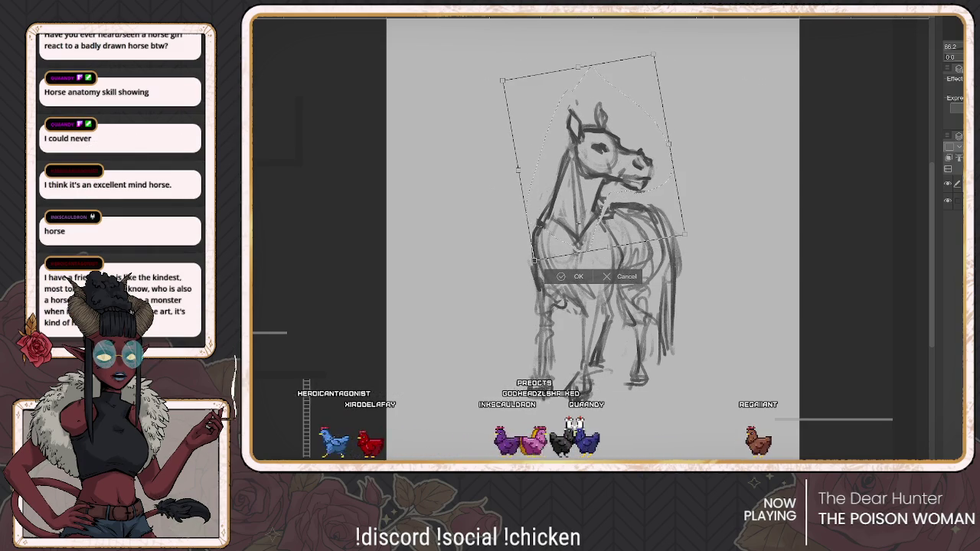
pyautogui.press('Return')
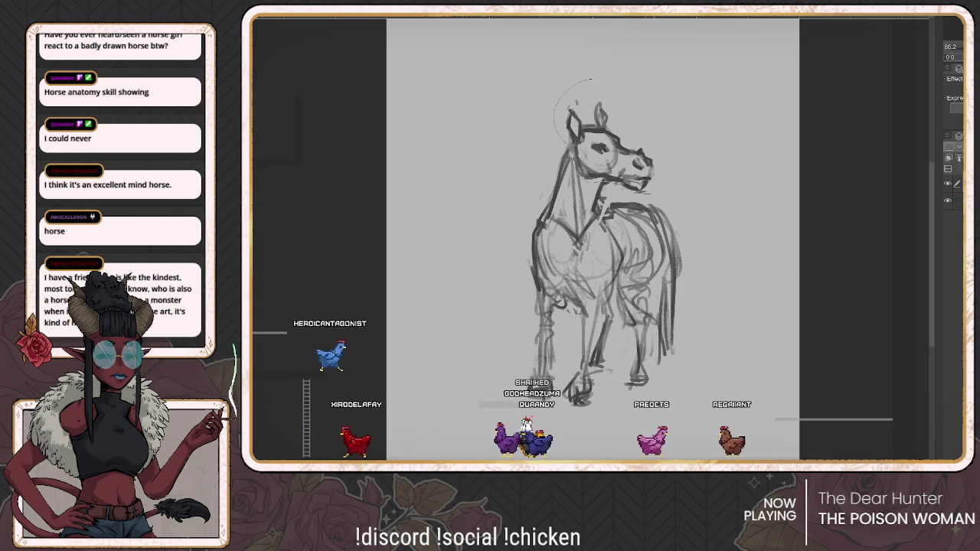
# Step: Reselect the head, rotate it clockwise and shift it slightly left
pyautogui.moveTo(591, 79); pyautogui.dragTo(658, 184)
pyautogui.hotkey('ctrl', 't')
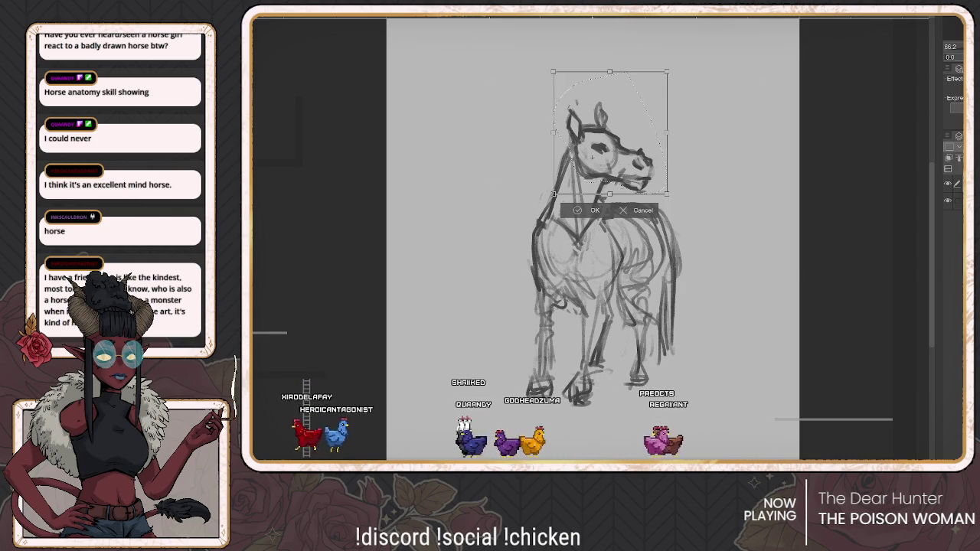
pyautogui.moveTo(668, 71); pyautogui.dragTo(685, 93)
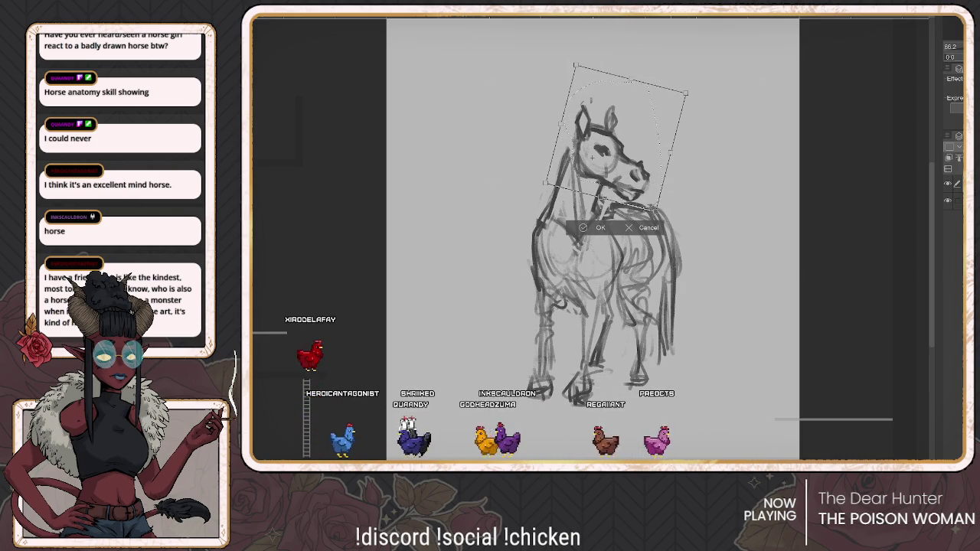
pyautogui.moveTo(613, 145); pyautogui.dragTo(583, 155)
pyautogui.press('Return')
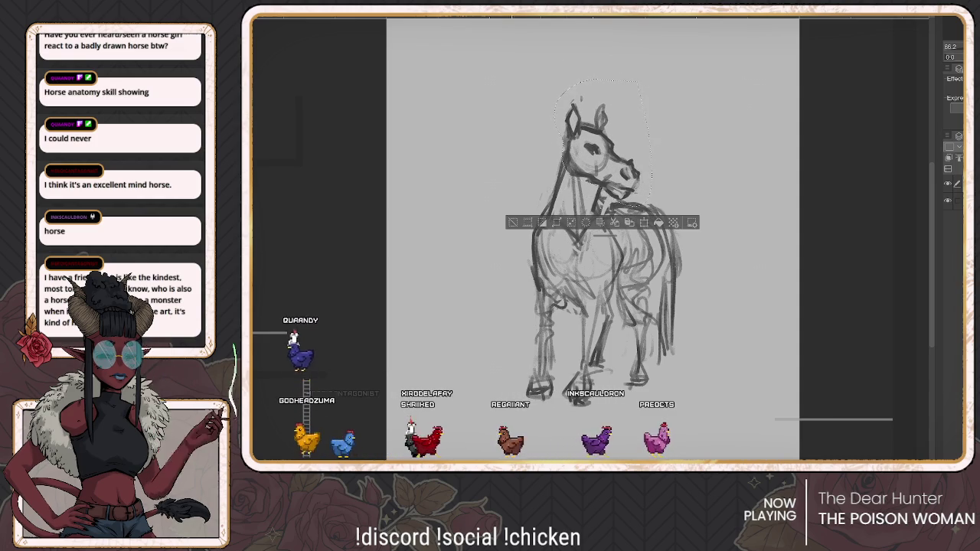
# Step: Flip the view to check proportions, then lasso the left side of the horse's body
pyautogui.press('h')
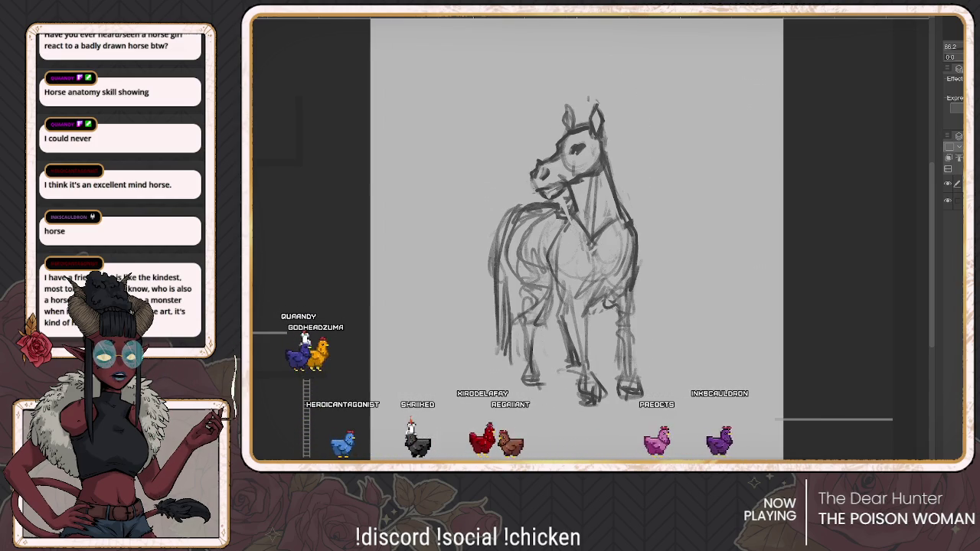
pyautogui.press('h')
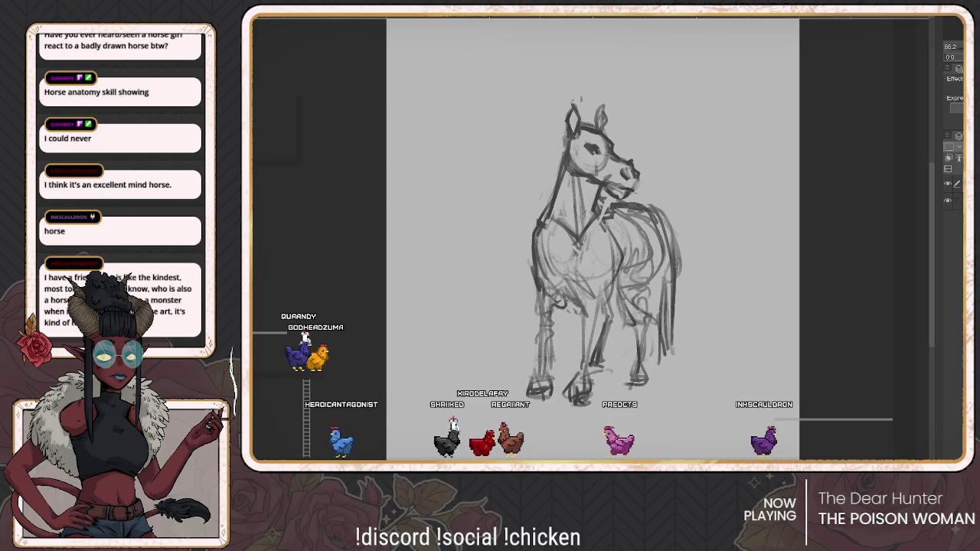
pyautogui.press('h')
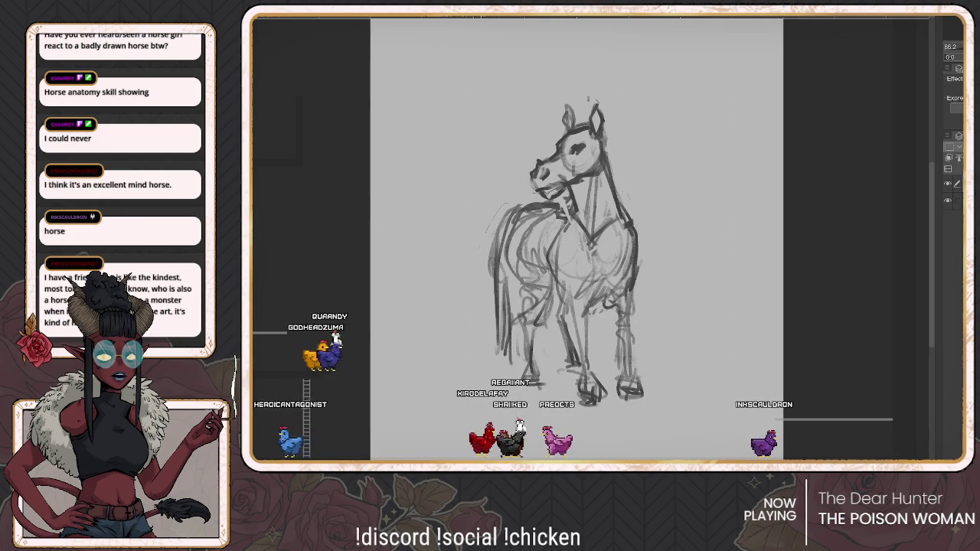
pyautogui.moveTo(504, 206); pyautogui.dragTo(500, 386)
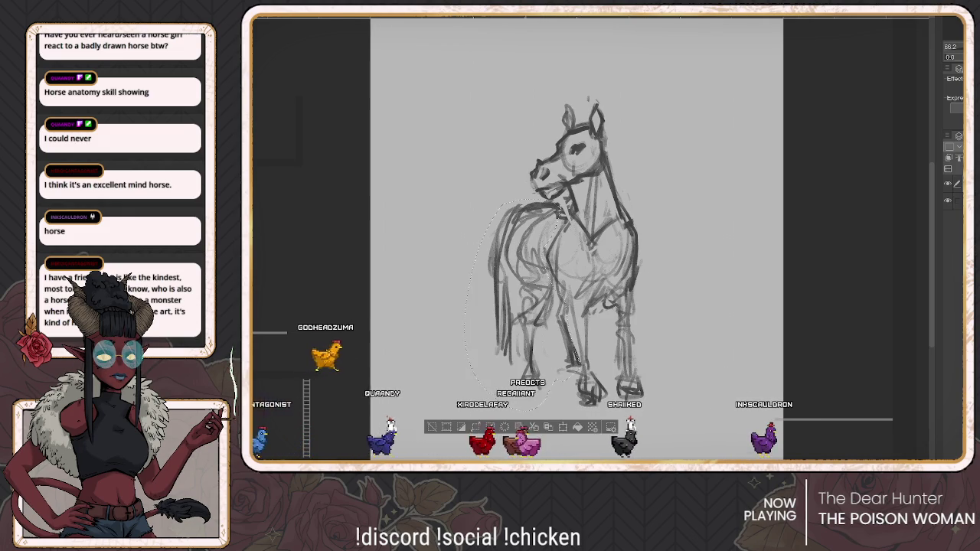
# Step: Shift the selected left body part slightly right and down, check it mirrored, then deselect
pyautogui.hotkey('ctrl', 't')
pyautogui.moveTo(521, 306); pyautogui.dragTo(526, 314)
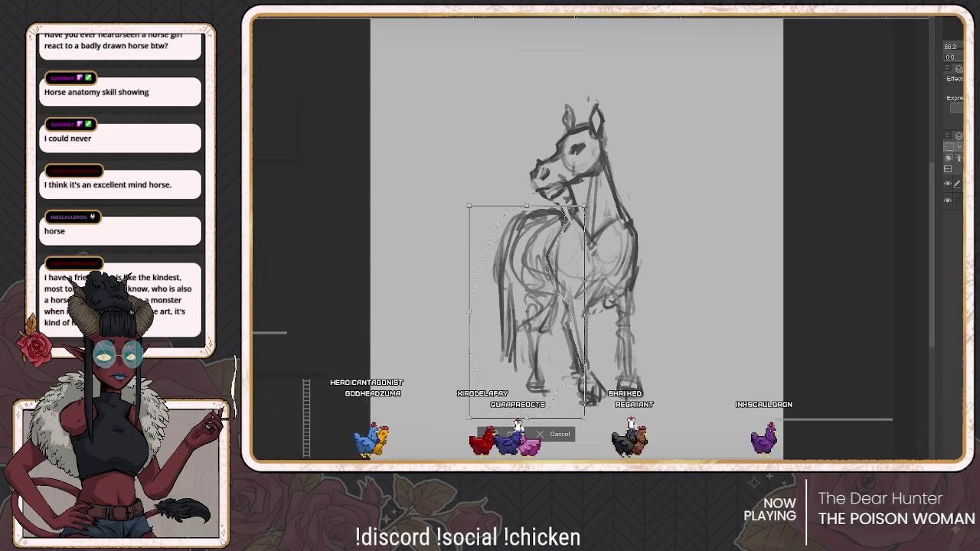
pyautogui.press('Return')
pyautogui.press('h')
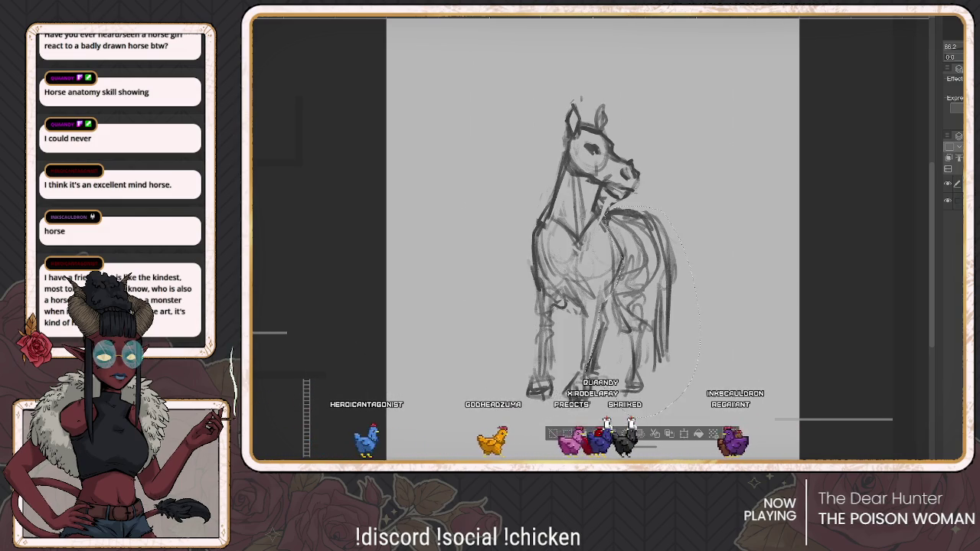
pyautogui.press('h')
pyautogui.hotkey('ctrl', 'd')
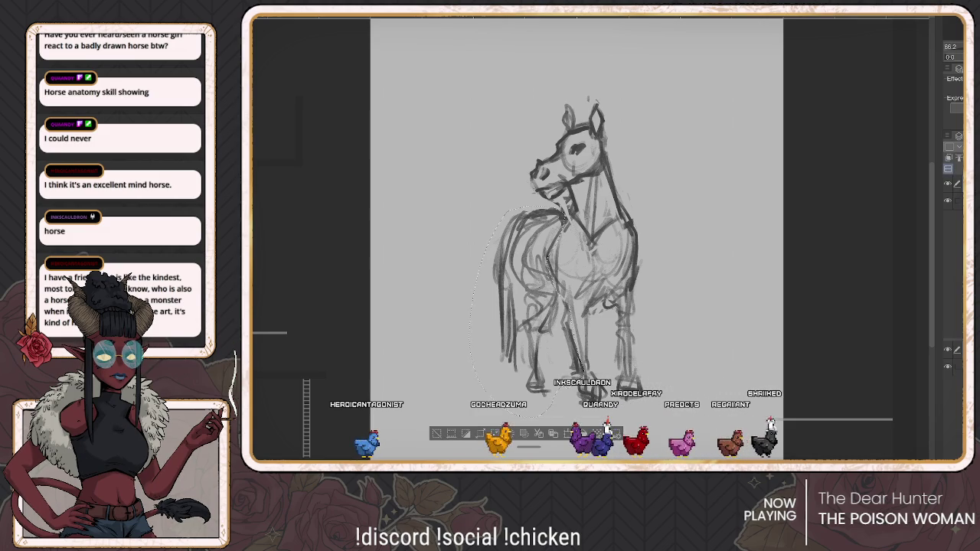
pyautogui.hotkey('ctrl', 'd')
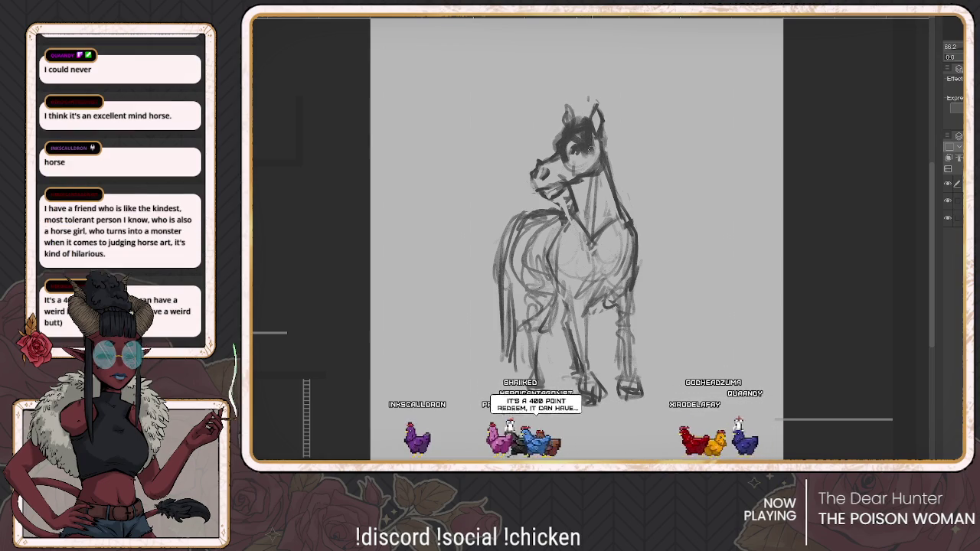
# Step: Draw a dark mane down the neck and shoulder and sketch a horn on the forehead
pyautogui.moveTo(599, 144); pyautogui.dragTo(623, 236)
pyautogui.moveTo(610, 187); pyautogui.dragTo(606, 255)
pyautogui.moveTo(625, 216); pyautogui.dragTo(618, 268)
pyautogui.moveTo(621, 195); pyautogui.dragTo(634, 264)
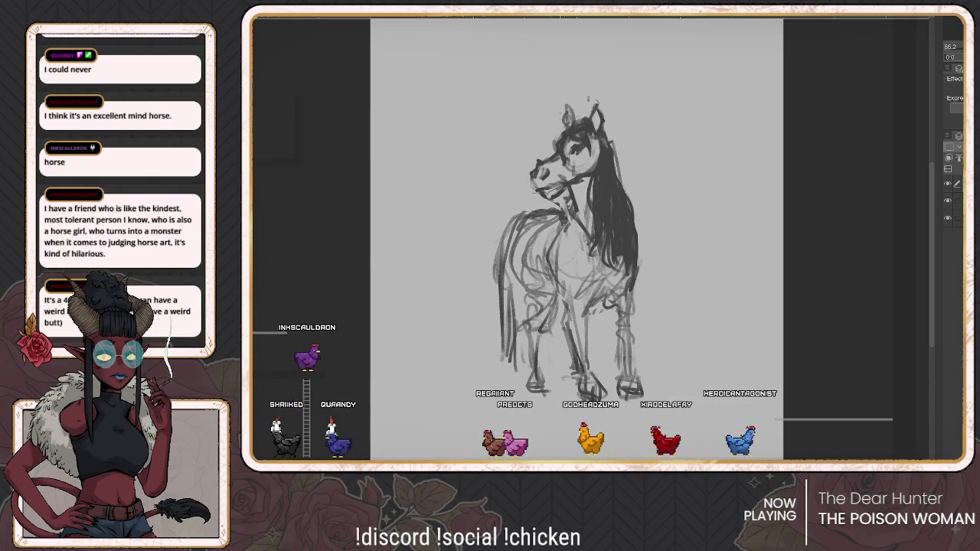
pyautogui.moveTo(539, 106); pyautogui.dragTo(565, 125)
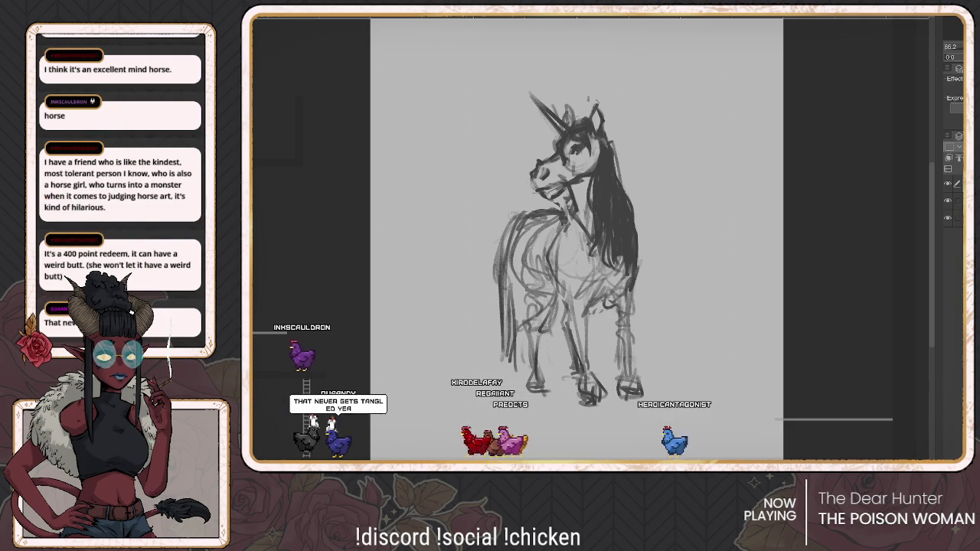
# Step: Shade the rear side, back leg and front leg dark, then bring up the 3D Material library
pyautogui.moveTo(511, 213); pyautogui.dragTo(499, 354)
pyautogui.moveTo(507, 250); pyautogui.dragTo(502, 357)
pyautogui.moveTo(513, 256); pyautogui.dragTo(506, 366)
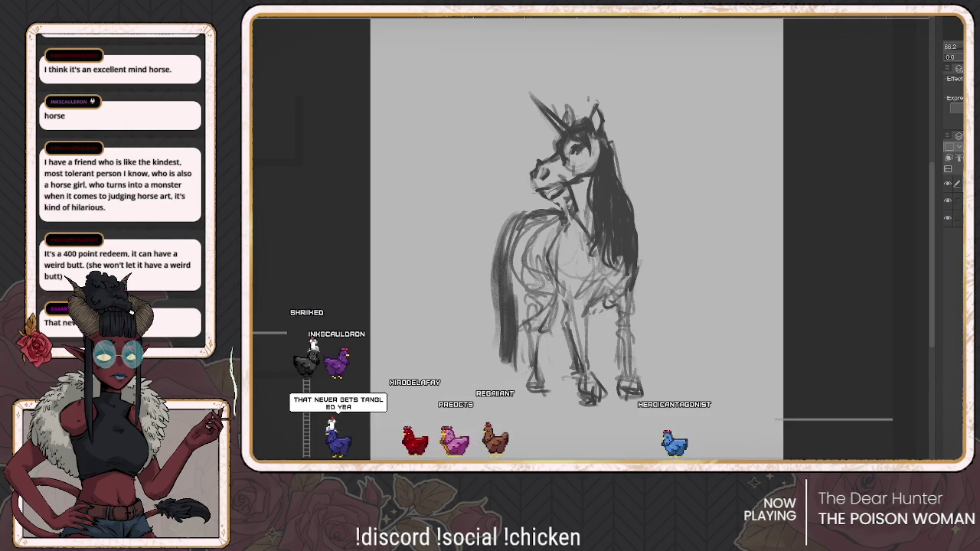
pyautogui.moveTo(536, 354); pyautogui.dragTo(534, 383)
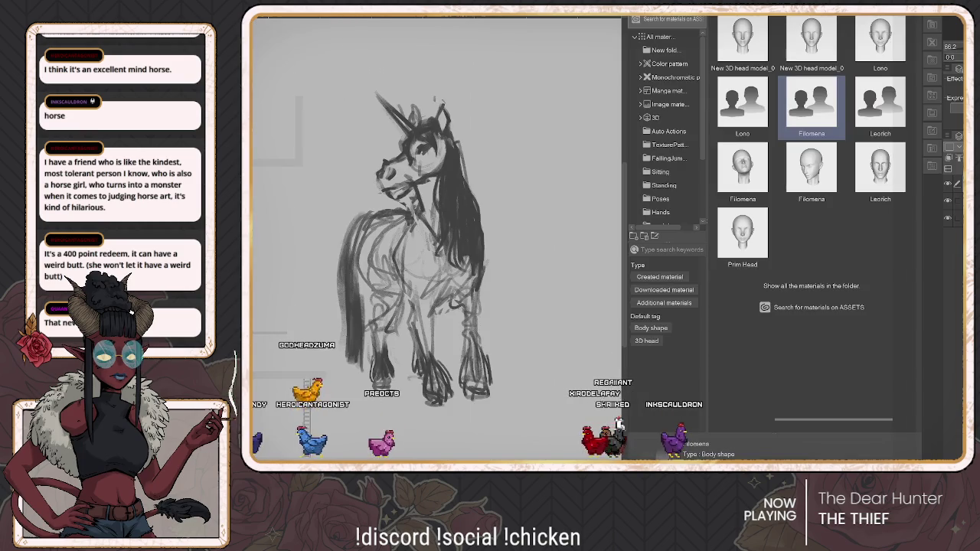
pyautogui.click(948, 136)
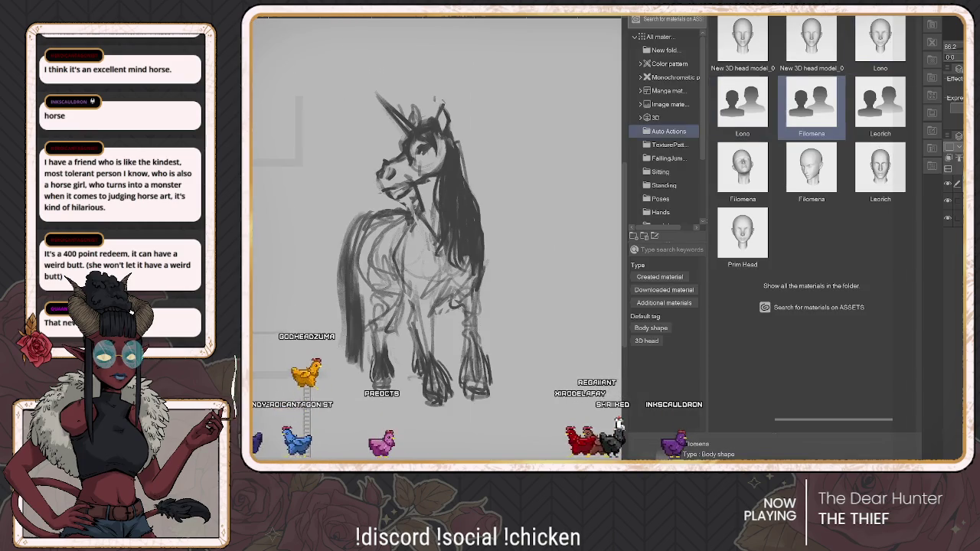
# Step: In the Set up materials folder, find Horse V2 and drag it onto the canvas
pyautogui.click(660, 177)
pyautogui.scroll(-1, 663, 153)
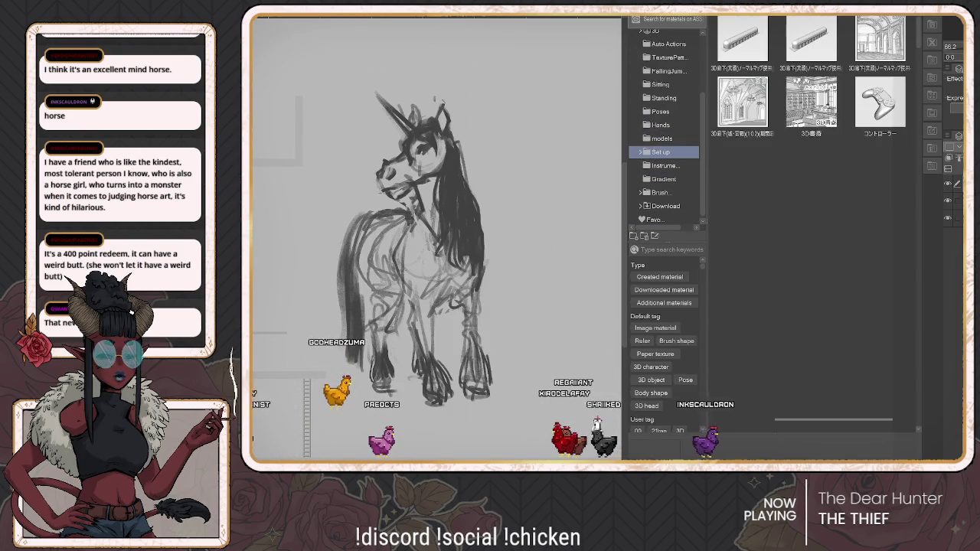
pyautogui.scroll(-5, 881, 233)
pyautogui.scroll(3, 812, 230)
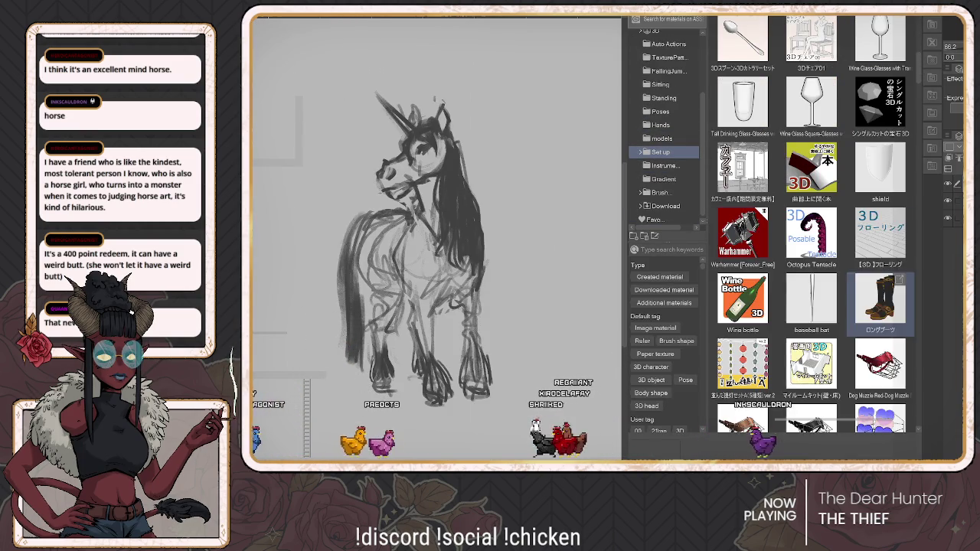
pyautogui.scroll(2, 811, 230)
pyautogui.scroll(2, 811, 230)
pyautogui.scroll(2, 811, 230)
pyautogui.scroll(2, 796, 414)
pyautogui.scroll(2, 796, 414)
pyautogui.scroll(2, 796, 415)
pyautogui.scroll(2, 797, 415)
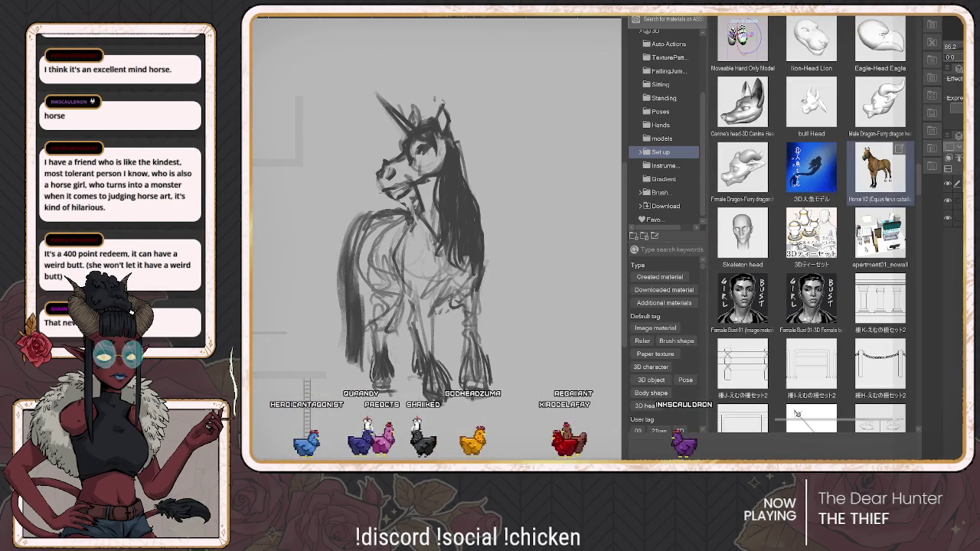
pyautogui.moveTo(879, 168); pyautogui.dragTo(637, 443)
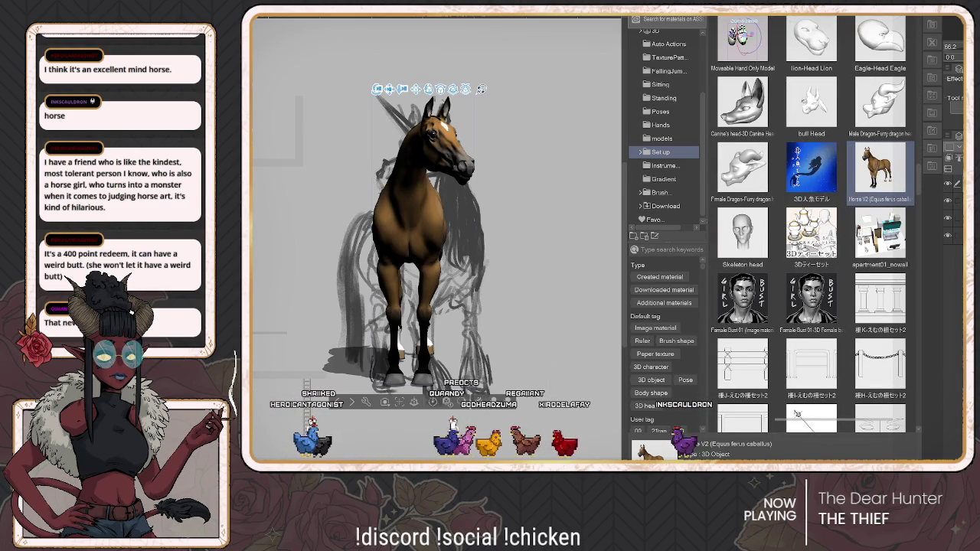
# Step: Hide the palettes, move the 3D horse right of the sketch and turn it to side profile
pyautogui.press('Tab')
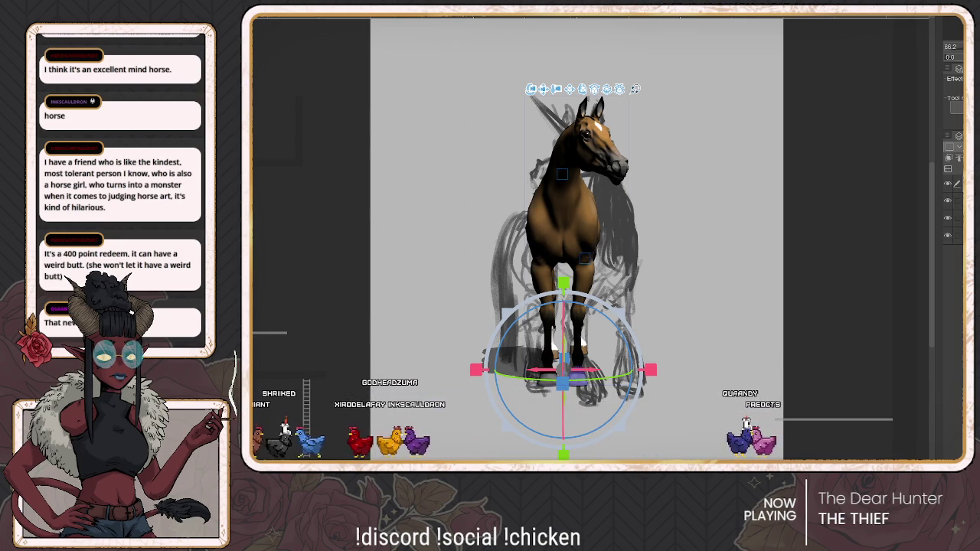
pyautogui.moveTo(563, 375); pyautogui.dragTo(684, 381)
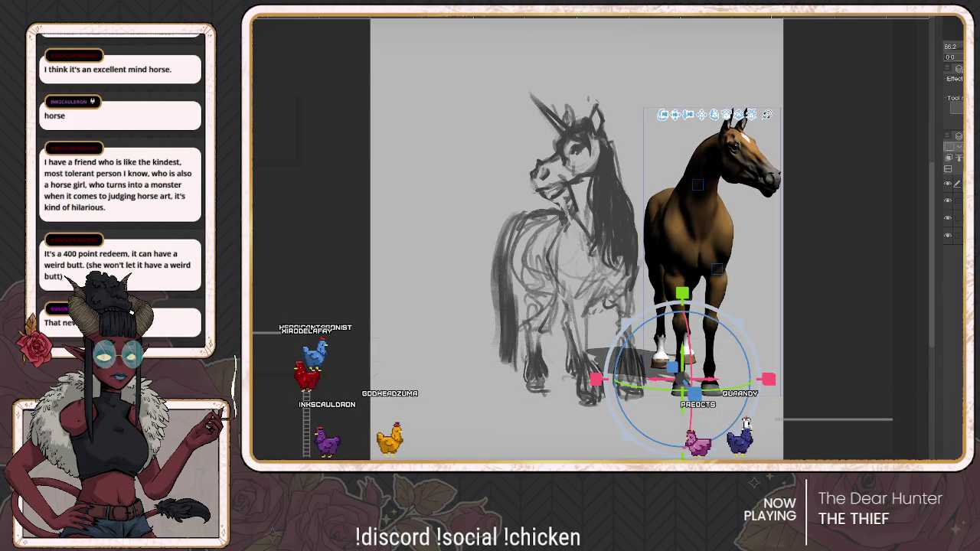
pyautogui.moveTo(682, 368)
pyautogui.mouseDown()
pyautogui.moveTo(712, 367)
pyautogui.moveTo(693, 368)
pyautogui.moveTo(693, 379)
pyautogui.mouseUp()
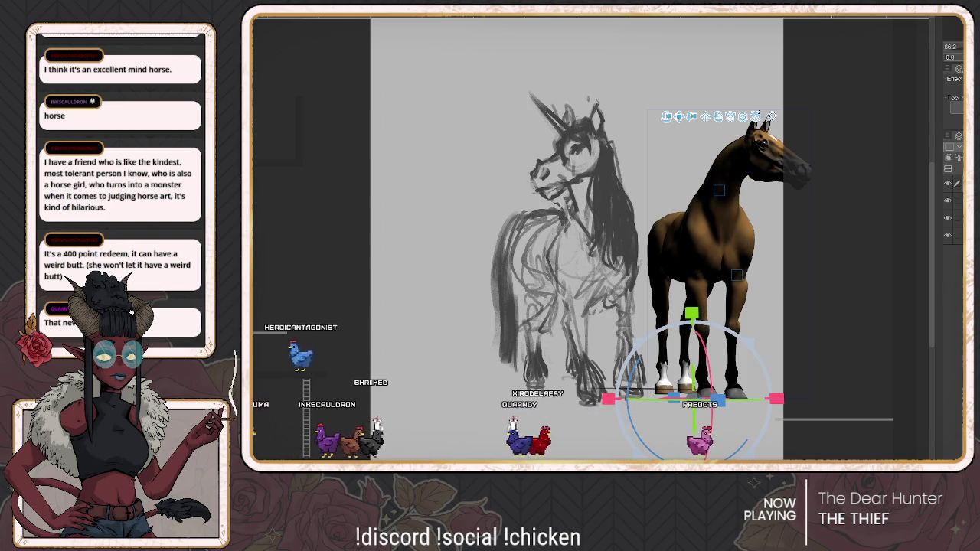
pyautogui.moveTo(770, 117); pyautogui.dragTo(773, 118)
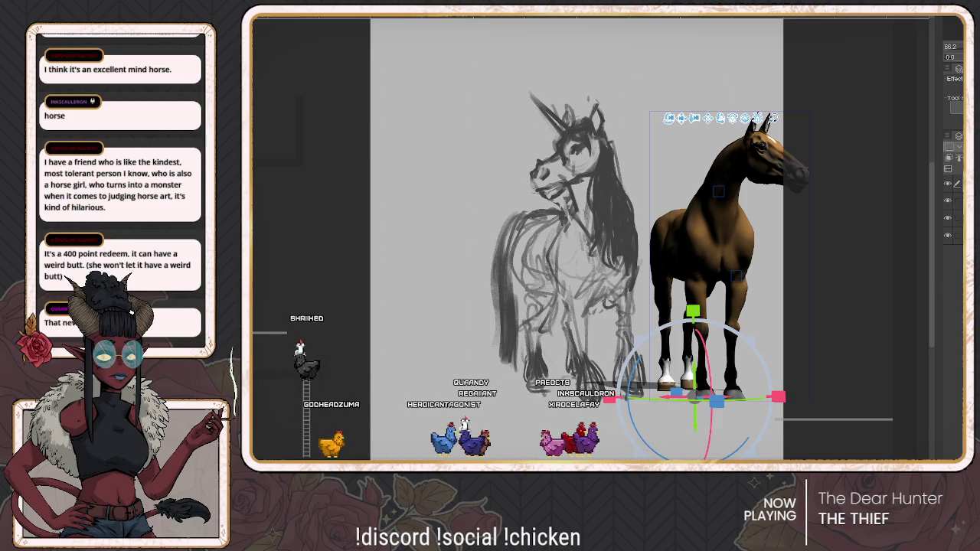
# Step: Check the view mirrored, then hide the 3D horse, horn/mane and horse sketch layers
pyautogui.press('p')
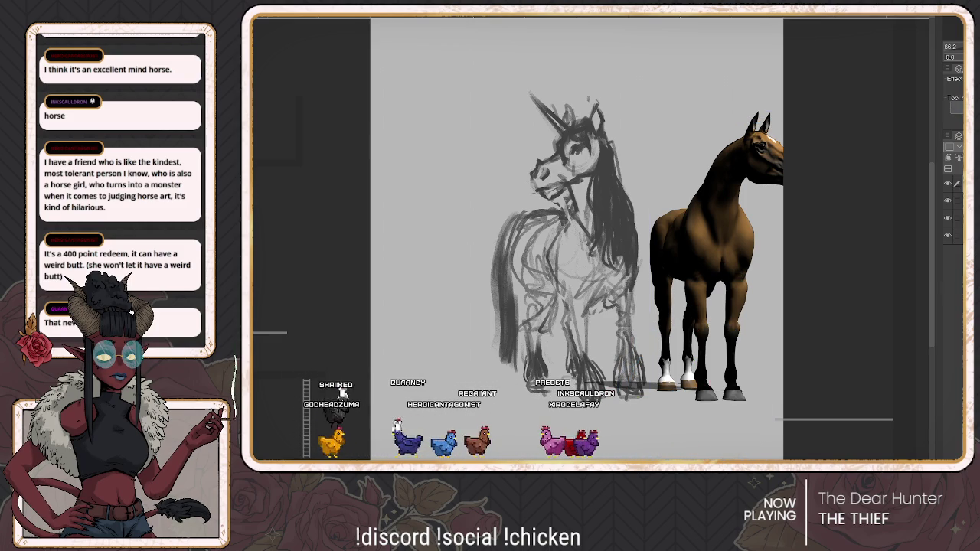
pyautogui.press('o')
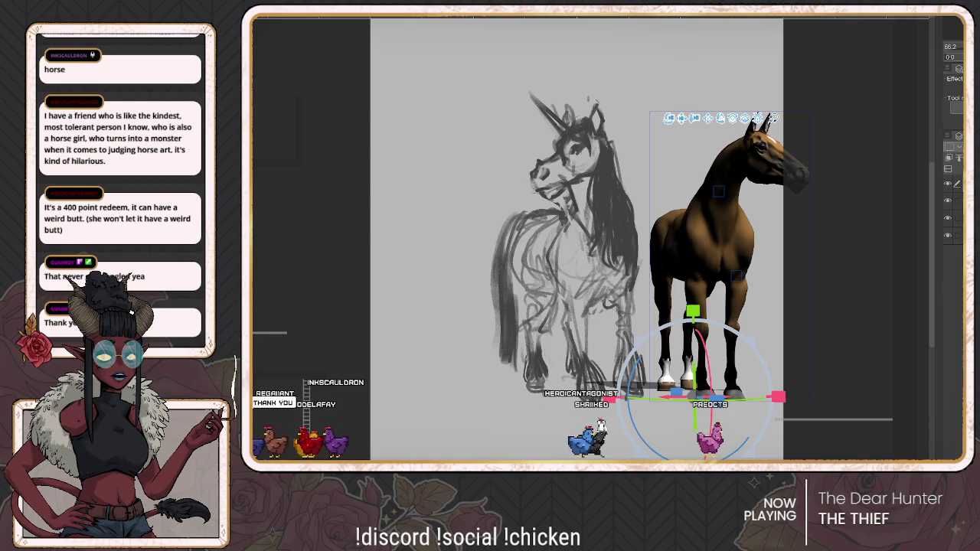
pyautogui.press('h')
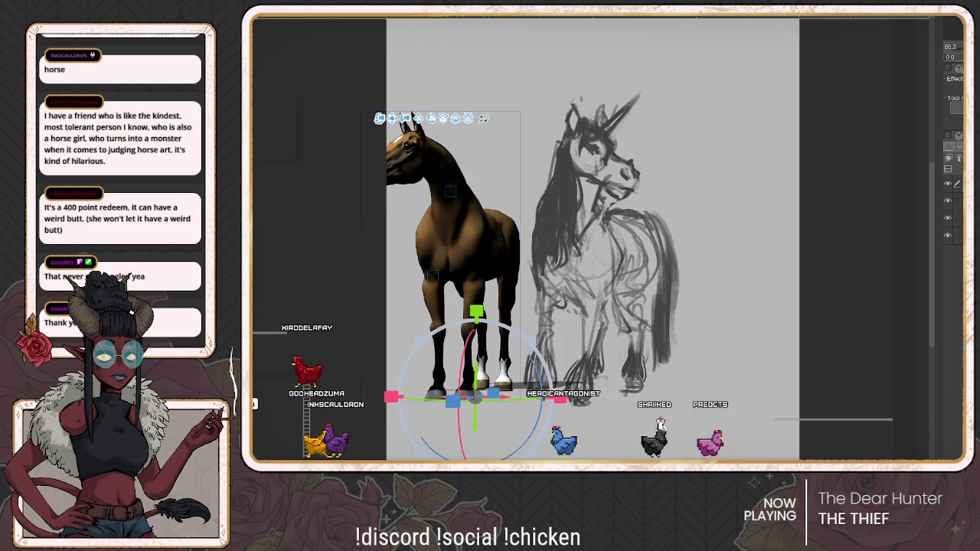
pyautogui.press('h')
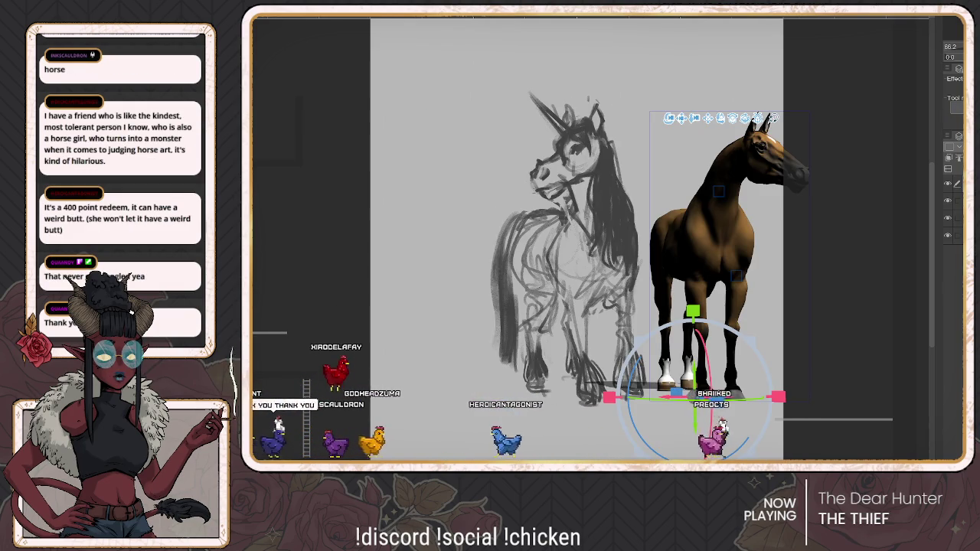
pyautogui.click(947, 184)
pyautogui.click(948, 200)
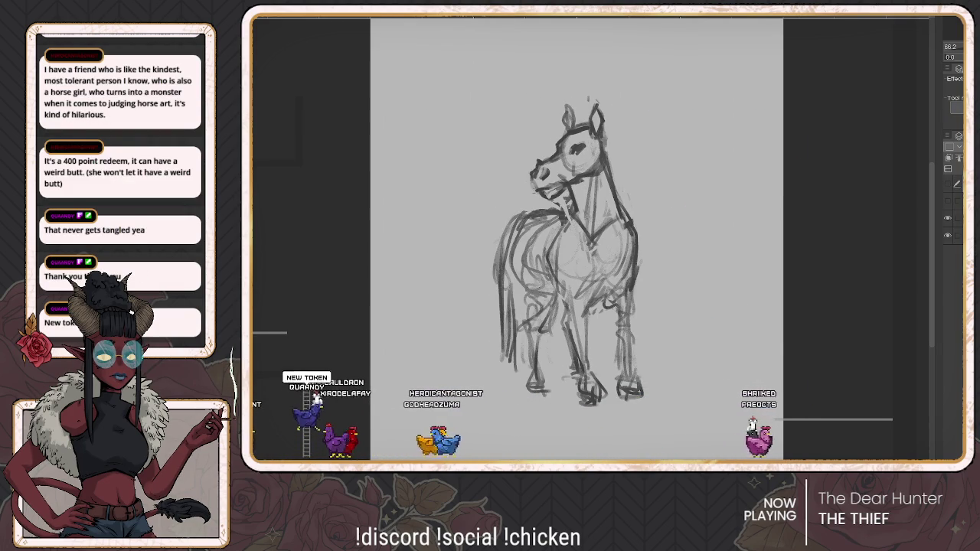
pyautogui.click(948, 218)
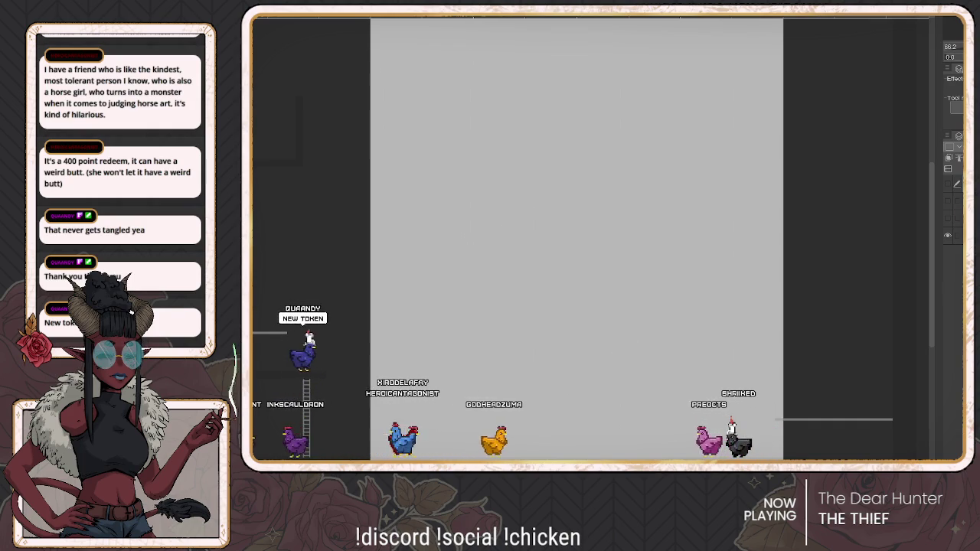
# Step: Switch to the storyboard page document with Ctrl+Tab
pyautogui.hotkey('ctrl', 'Tab')
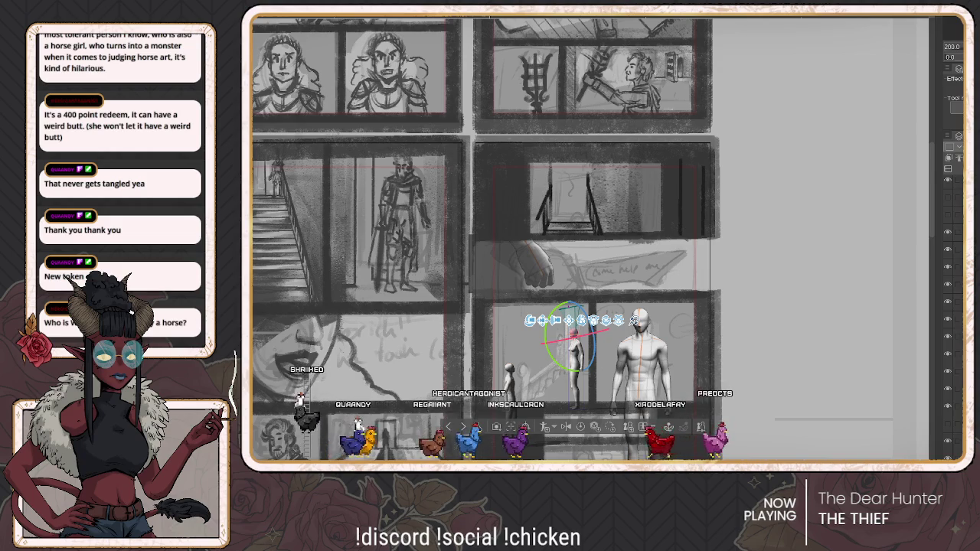
# Step: Scroll around the storyboard to bring the black horse reference photo into view
pyautogui.scroll(-1, 593, 240)
pyautogui.scroll(-2, 593, 239)
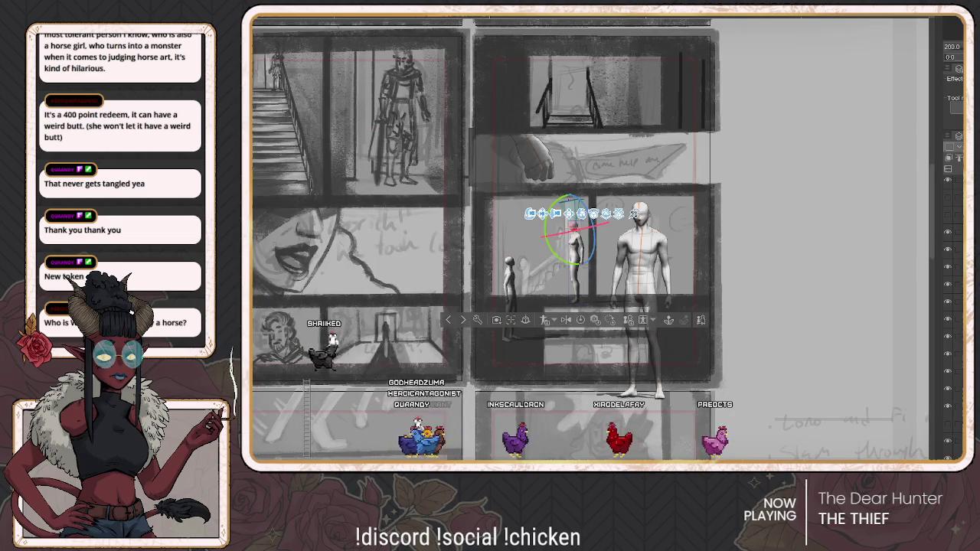
pyautogui.scroll(1, 578, 219)
pyautogui.scroll(1, 579, 219)
pyautogui.scroll(1, 579, 219)
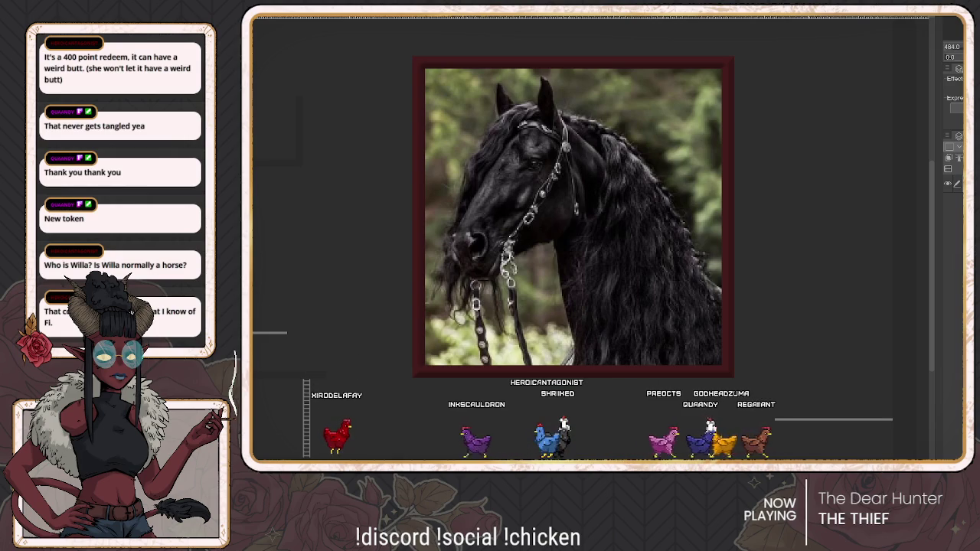
# Step: Shift the pasted horse photo up-left, cancel the transform, and switch to the blank grey canvas
pyautogui.scroll(-5, 573, 217)
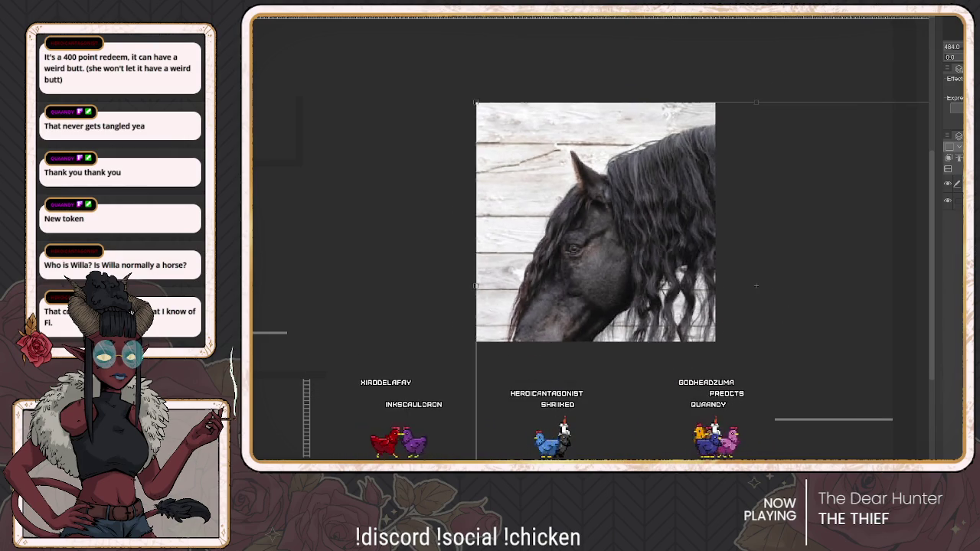
pyautogui.hotkey('ctrl', 't')
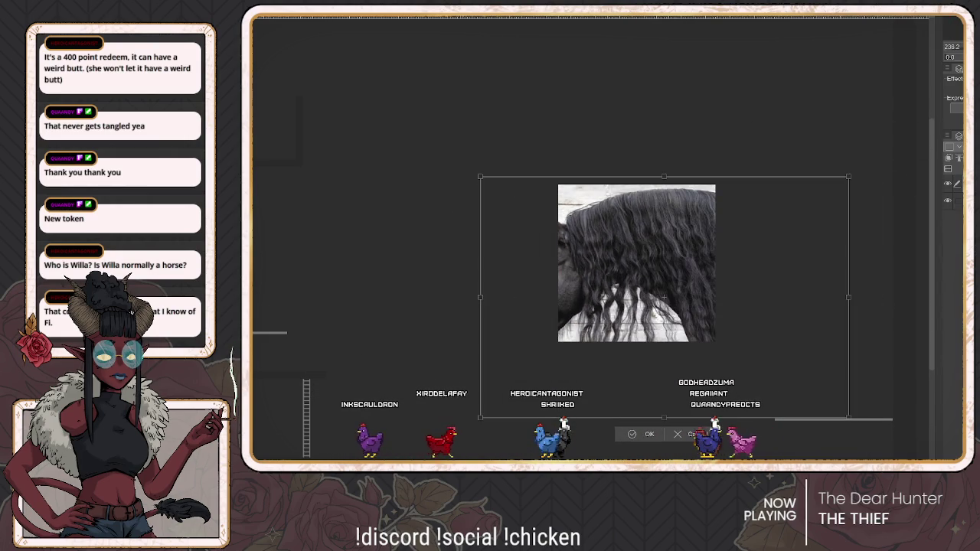
pyautogui.moveTo(659, 297); pyautogui.dragTo(623, 260)
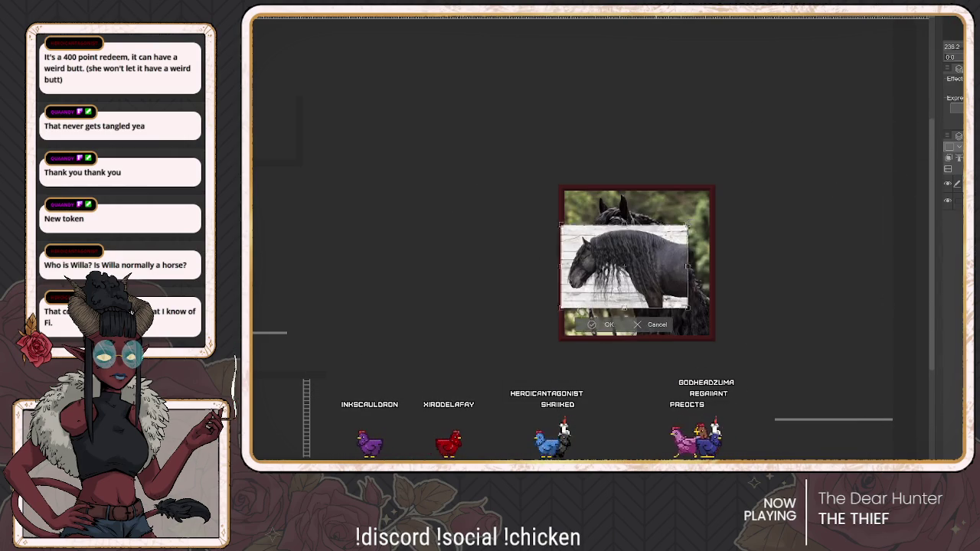
pyautogui.scroll(5, 625, 267)
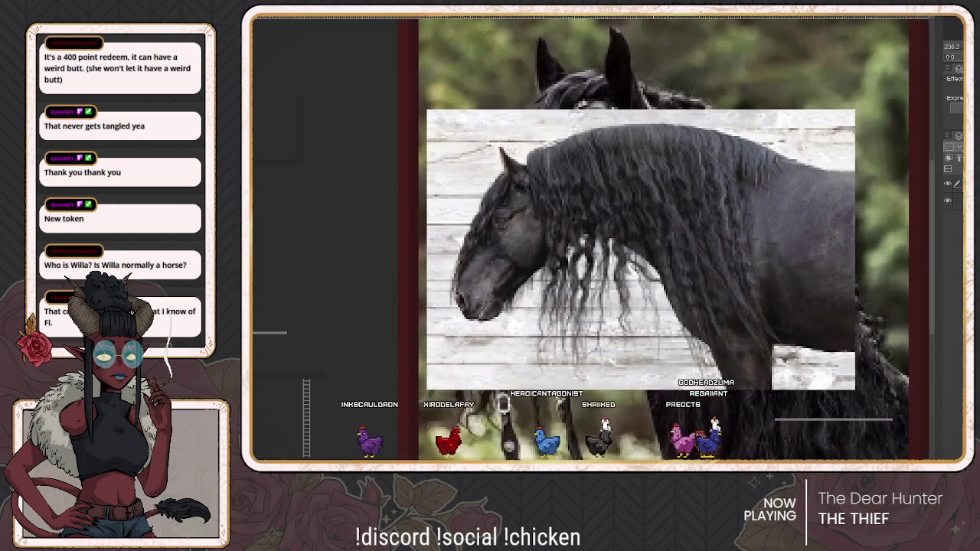
pyautogui.scroll(1, 658, 252)
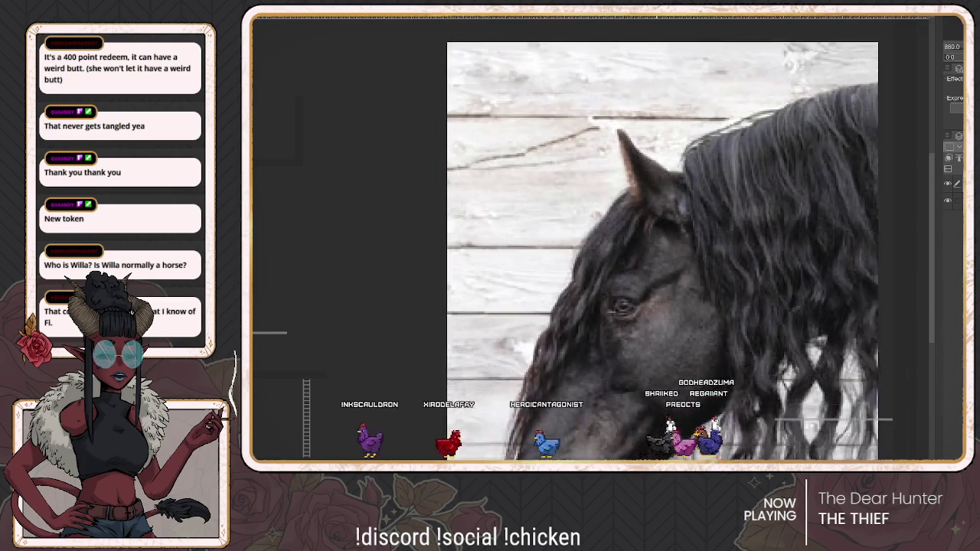
pyautogui.scroll(-3, 659, 256)
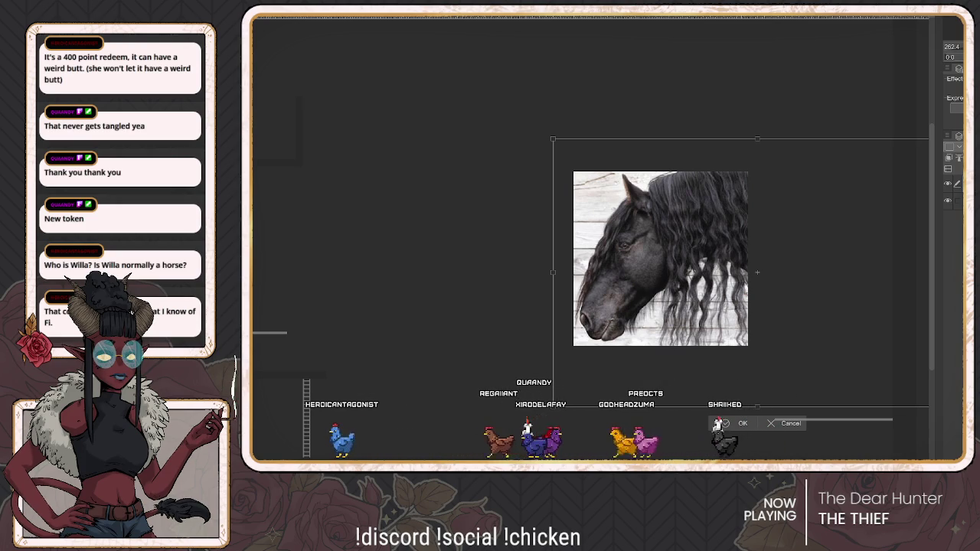
pyautogui.press('Escape')
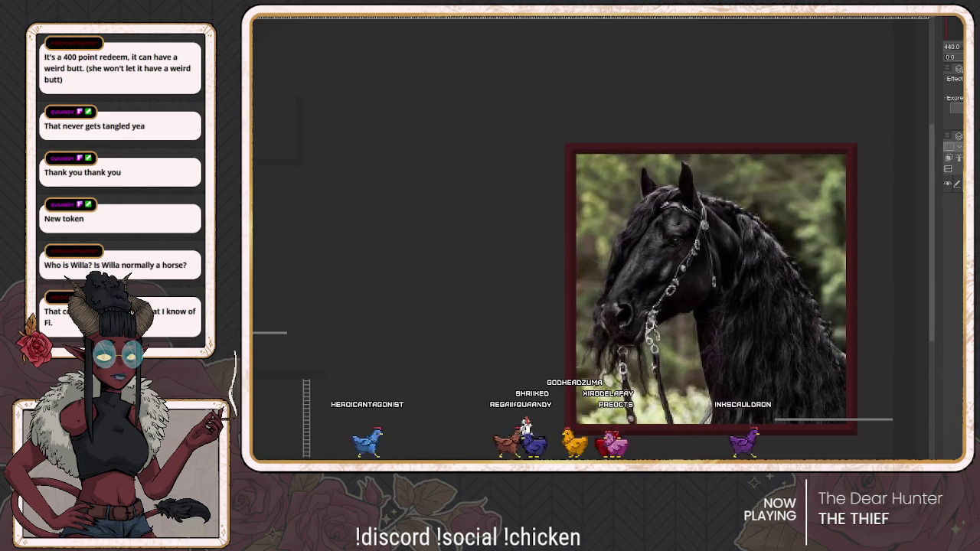
pyautogui.hotkey('ctrl', 'Tab')
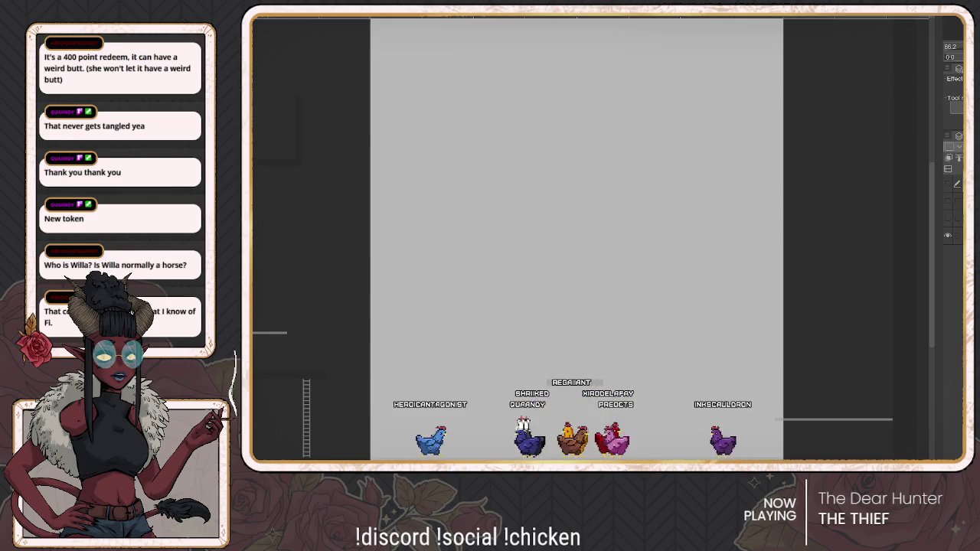
# Step: Switch to the grey comic storyboard page with its panelled sketches and 3D mannequins
pyautogui.hotkey('ctrl', 'Tab')
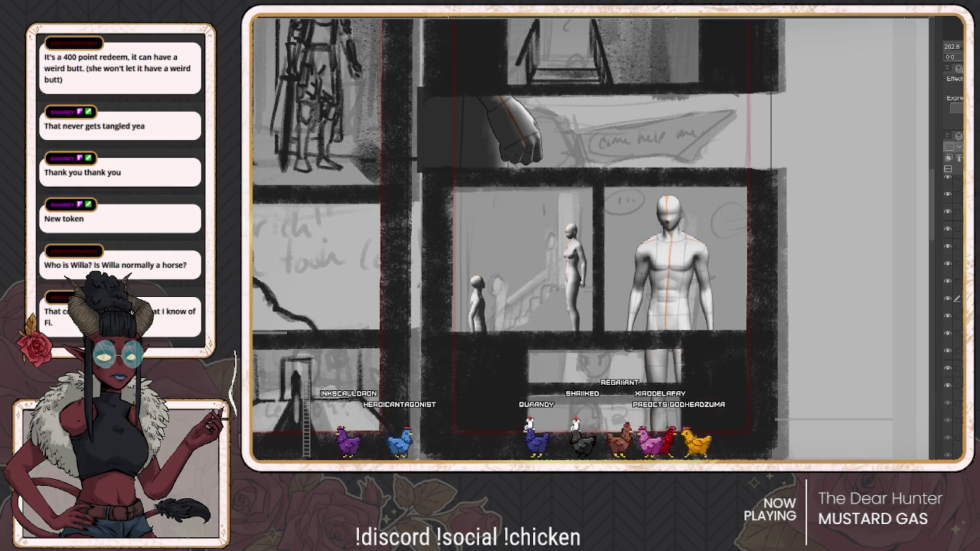
# Step: Pan up to the upper panels and briefly hide the mannequin-arm reference to check the sketch
pyautogui.moveTo(521, 237); pyautogui.dragTo(479, 281)
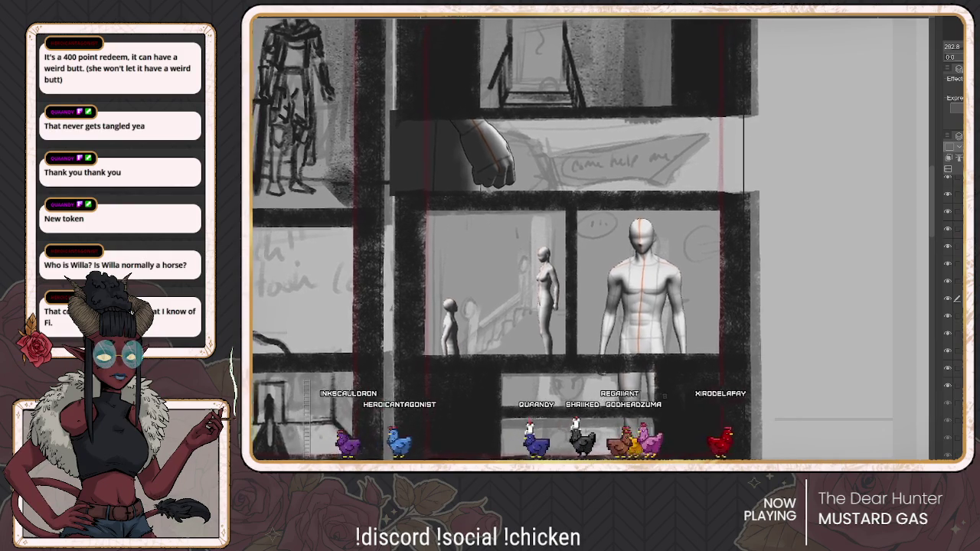
pyautogui.moveTo(478, 183); pyautogui.dragTo(502, 325)
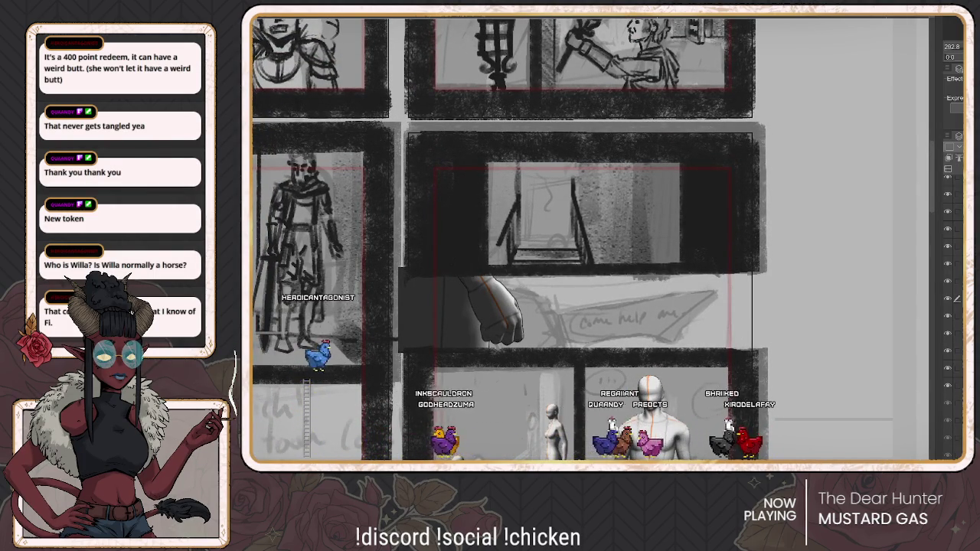
pyautogui.press('Delete')
pyautogui.hotkey('ctrl', 'z')
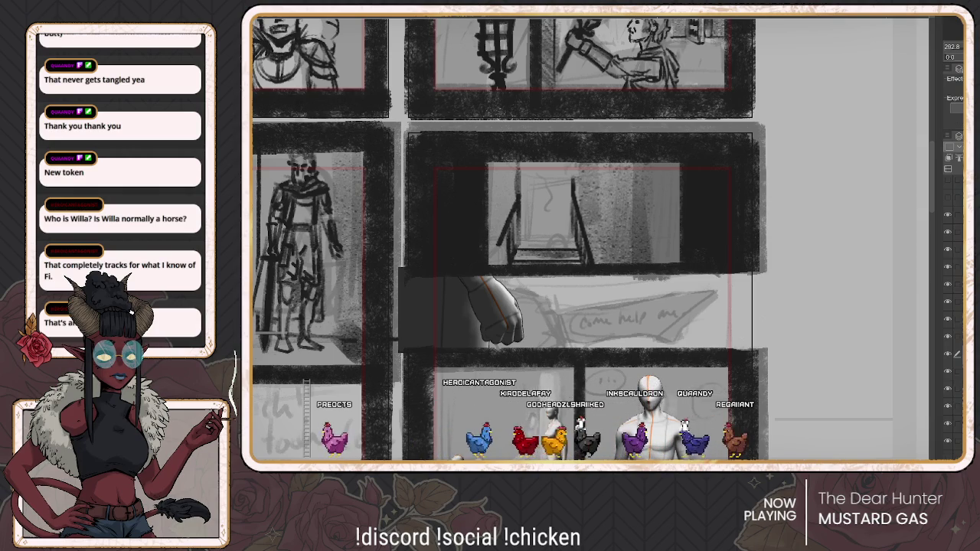
# Step: Recentre on the hand panel, fade the arm reference, and stroke along the hand sketch
pyautogui.moveTo(522, 239); pyautogui.dragTo(547, 221)
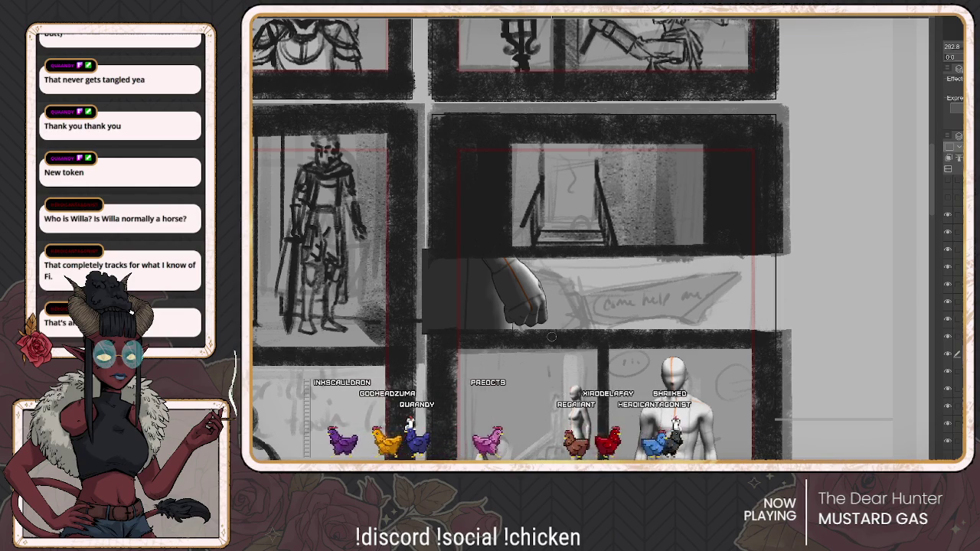
pyautogui.moveTo(551, 336); pyautogui.dragTo(520, 327)
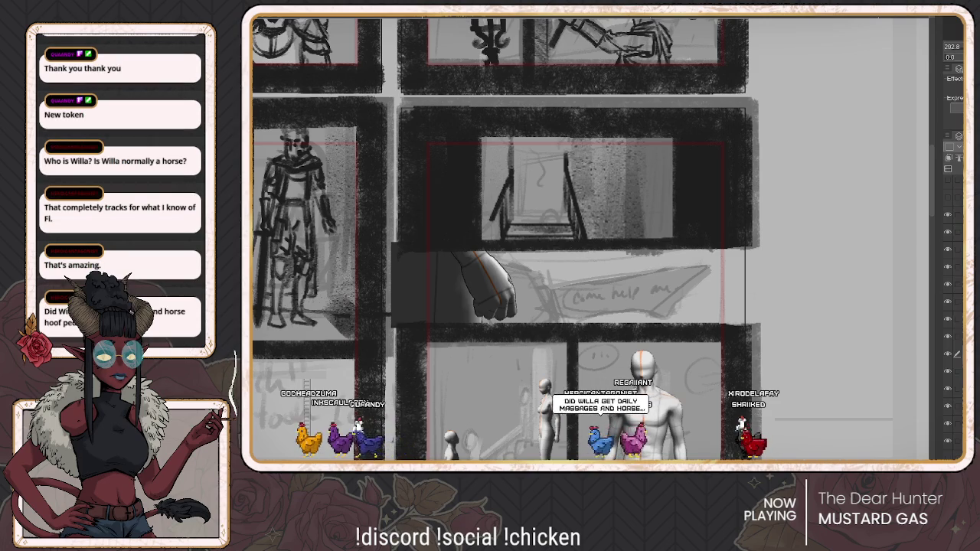
pyautogui.click(953, 389)
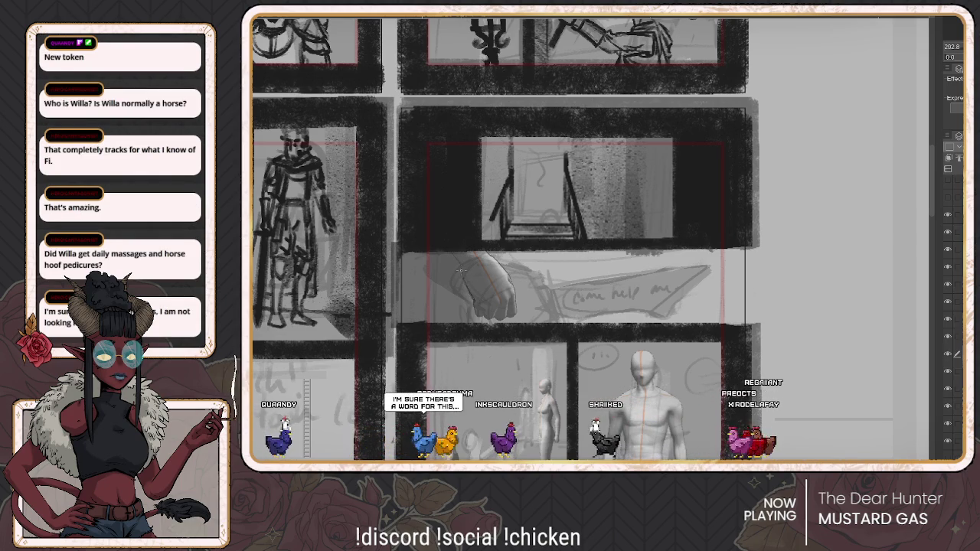
pyautogui.moveTo(460, 270); pyautogui.dragTo(473, 302)
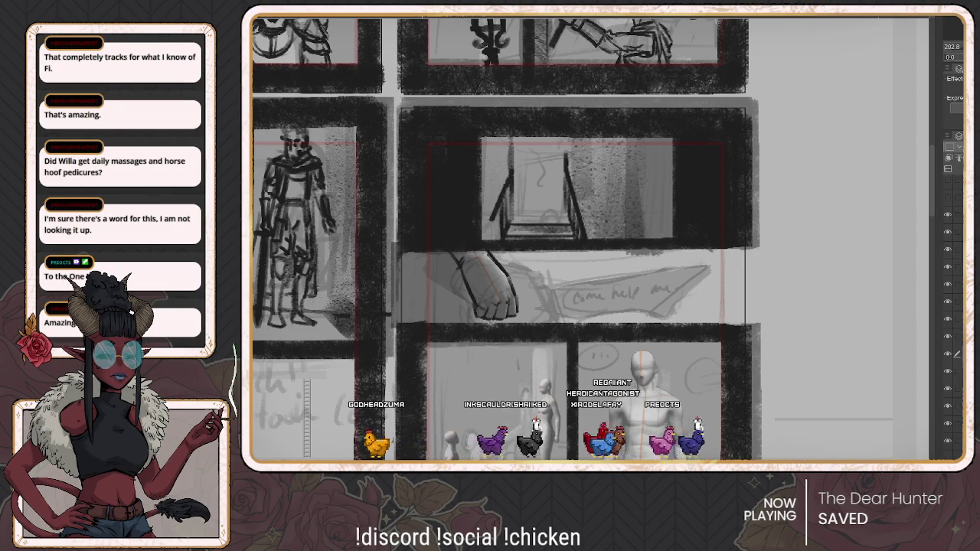
# Step: Open the 3D materials library and scroll through its contents
pyautogui.click(949, 147)
pyautogui.scroll(-5, 812, 302)
pyautogui.scroll(-5, 811, 302)
pyautogui.scroll(-5, 812, 302)
pyautogui.scroll(-5, 811, 302)
pyautogui.scroll(-2, 812, 367)
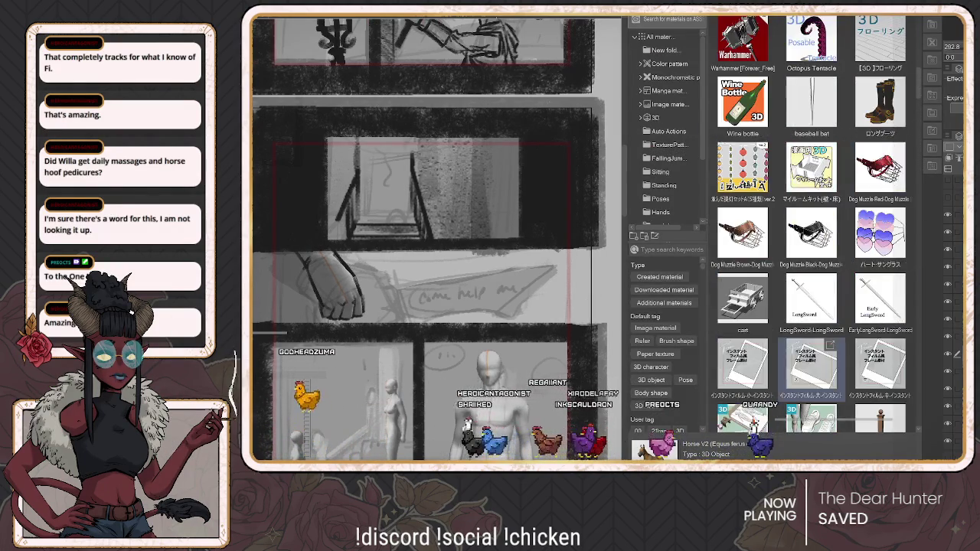
pyautogui.scroll(-3, 812, 367)
pyautogui.scroll(-3, 812, 368)
pyautogui.scroll(-2, 812, 368)
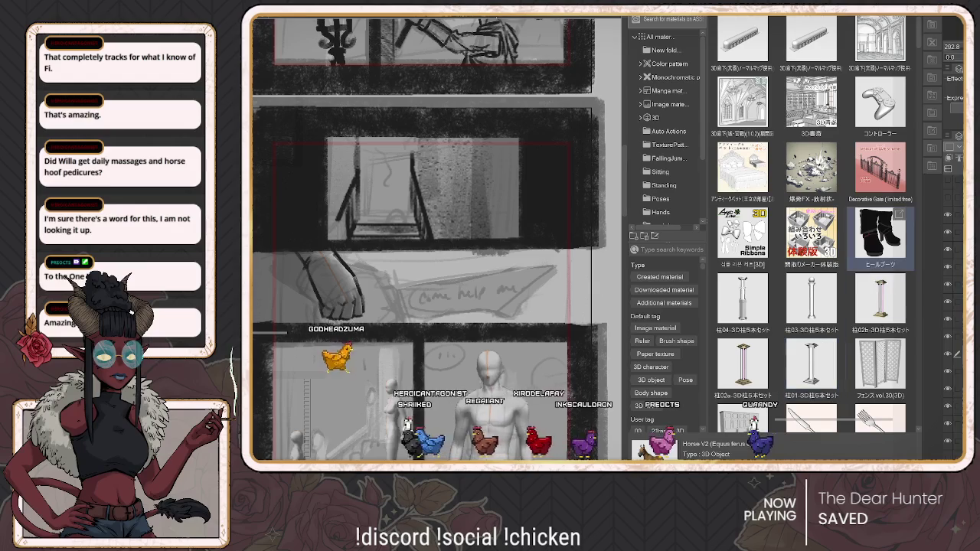
pyautogui.scroll(-2, 665, 131)
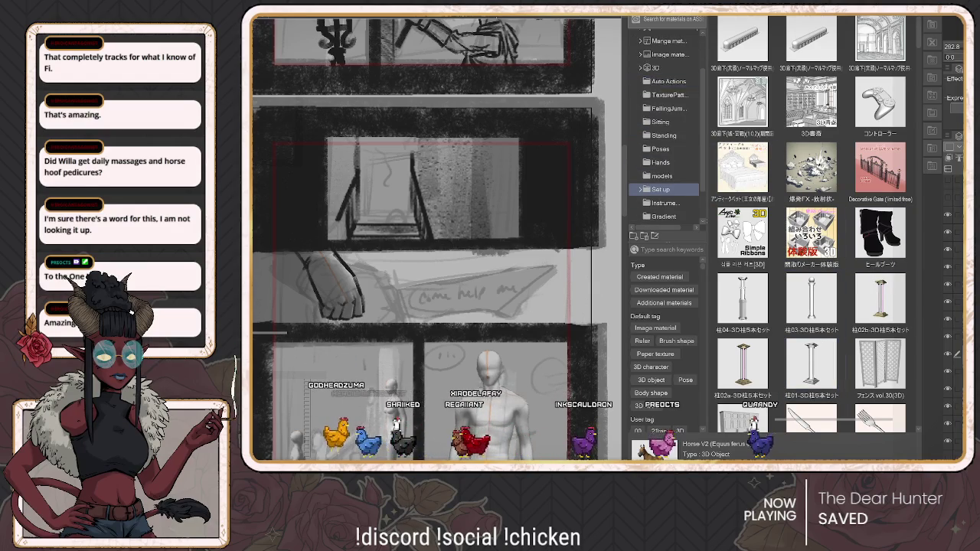
# Step: Show the 3D materials folder and scroll its thumbnail grid
pyautogui.click(658, 68)
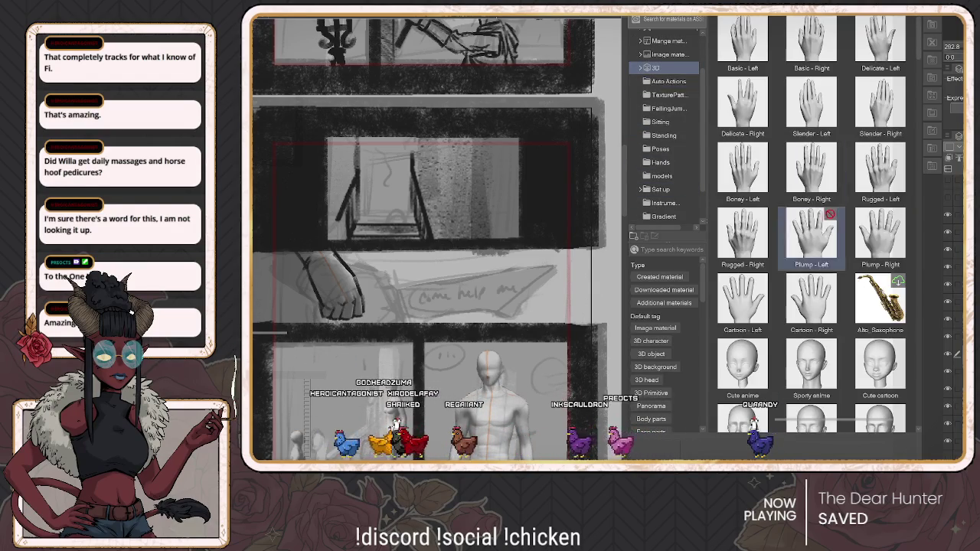
pyautogui.scroll(-5, 812, 230)
pyautogui.scroll(-3, 812, 230)
pyautogui.scroll(-3, 811, 230)
pyautogui.scroll(3, 812, 230)
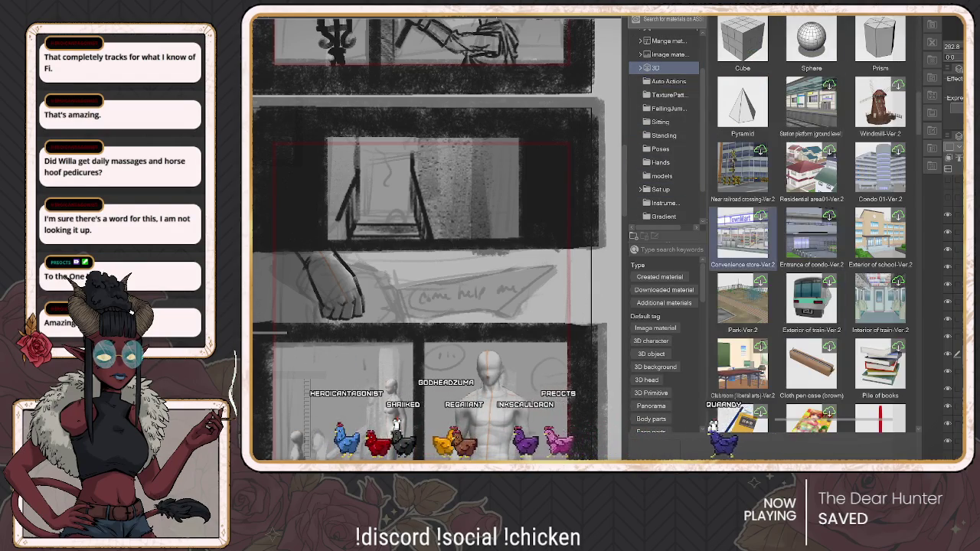
pyautogui.scroll(3, 811, 230)
pyautogui.scroll(2, 812, 229)
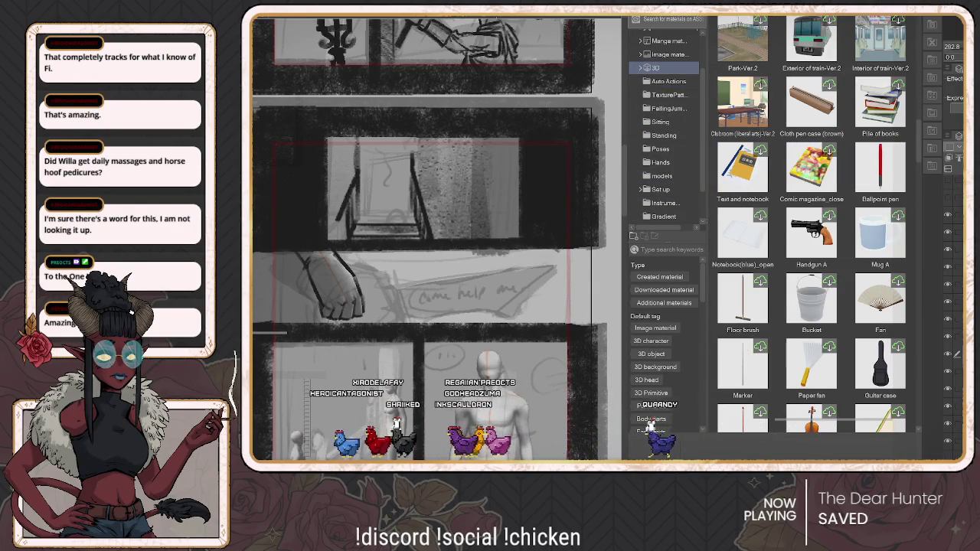
pyautogui.scroll(-3, 811, 230)
pyautogui.scroll(-2, 811, 229)
pyautogui.scroll(-2, 812, 230)
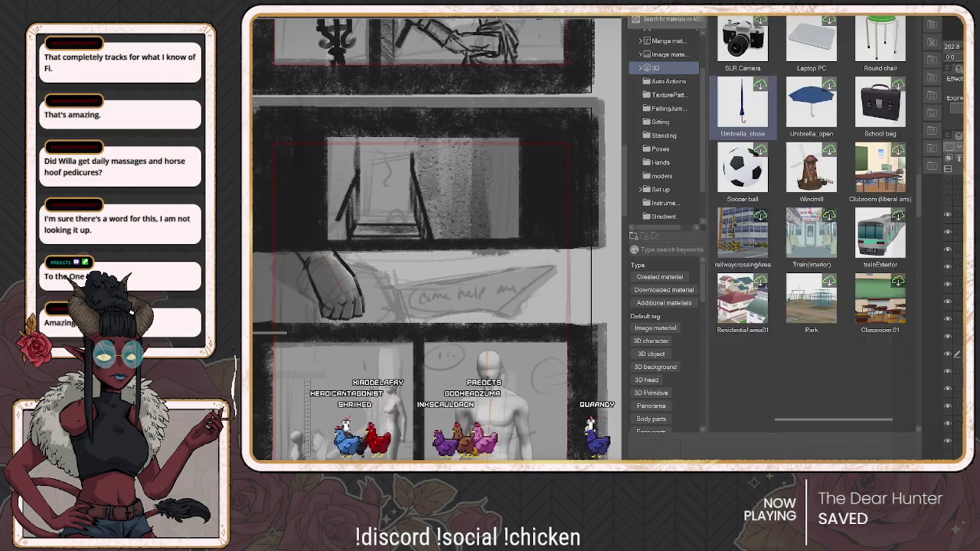
pyautogui.scroll(-3, 812, 230)
# Step: Browse the standing pose, auto action, Poses and models material folders
pyautogui.click(664, 134)
pyautogui.click(669, 81)
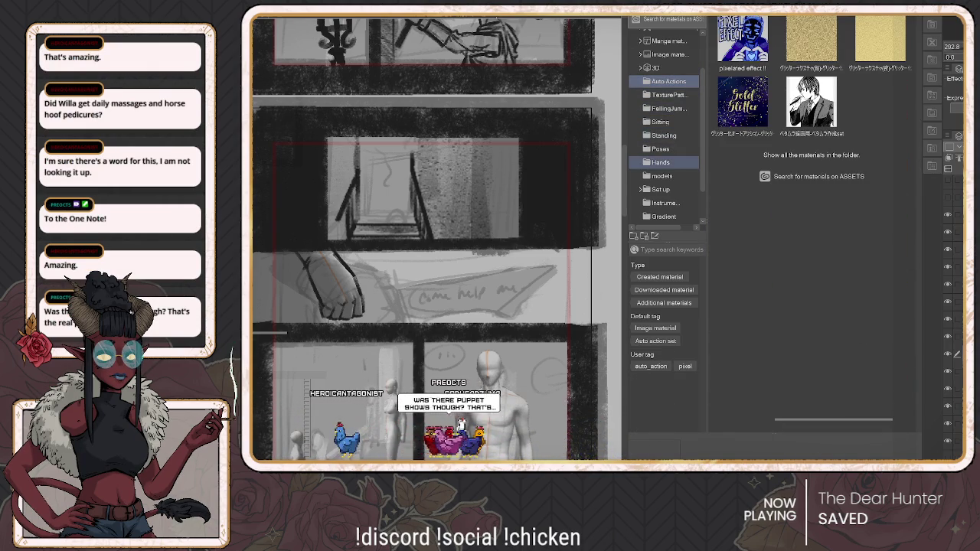
pyautogui.click(660, 149)
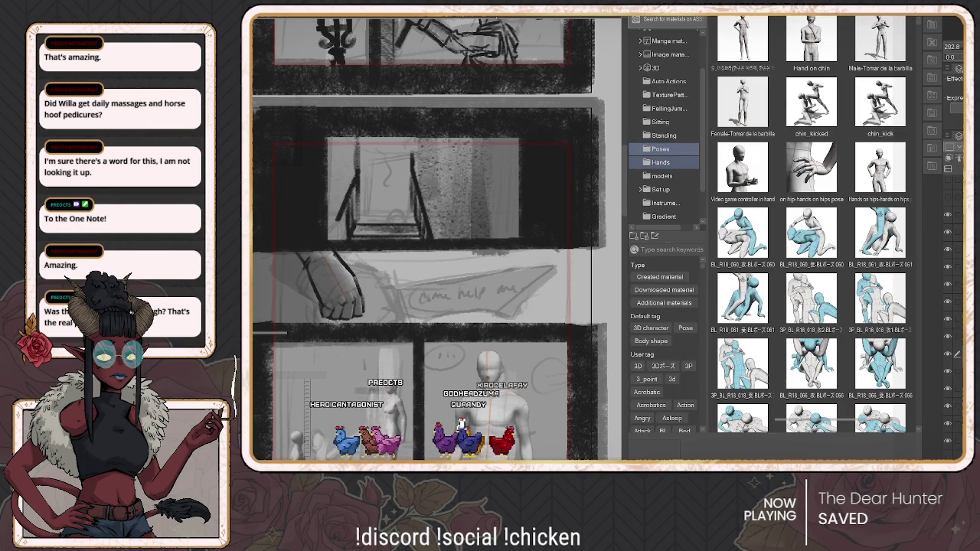
pyautogui.click(662, 175)
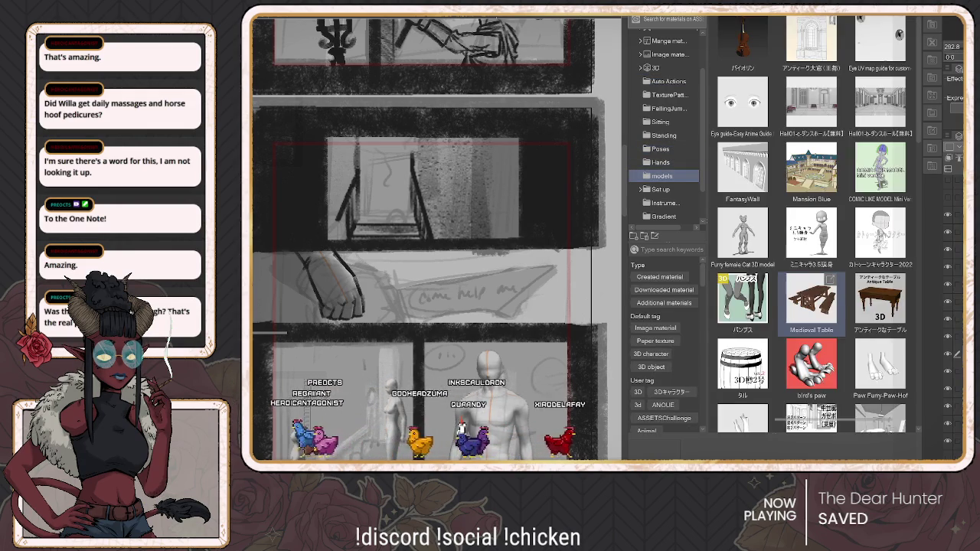
pyautogui.scroll(-3, 813, 275)
pyautogui.scroll(-3, 813, 272)
pyautogui.scroll(-3, 814, 268)
pyautogui.scroll(-3, 813, 264)
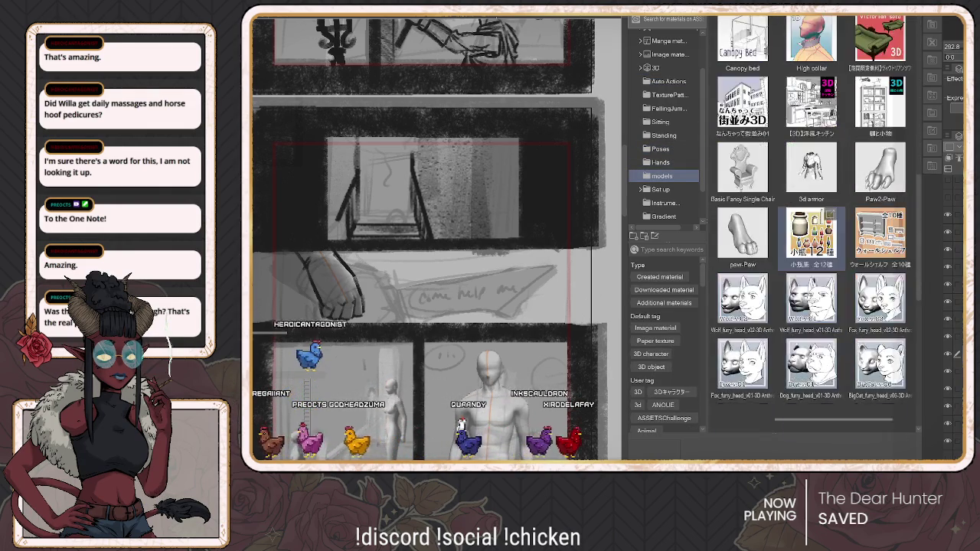
pyautogui.scroll(-3, 813, 245)
pyautogui.scroll(-3, 814, 245)
pyautogui.scroll(-1, 664, 176)
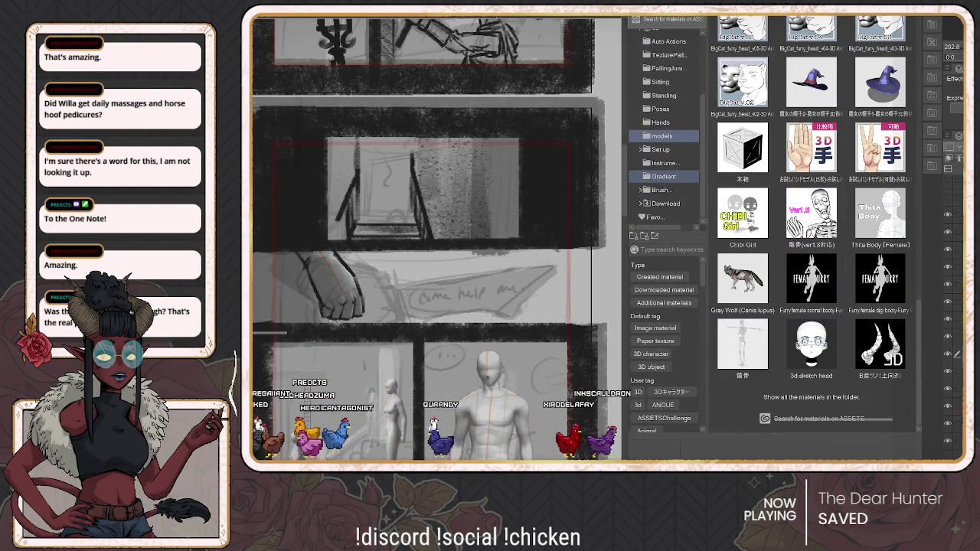
# Step: Look through the Download folder's materials
pyautogui.click(665, 203)
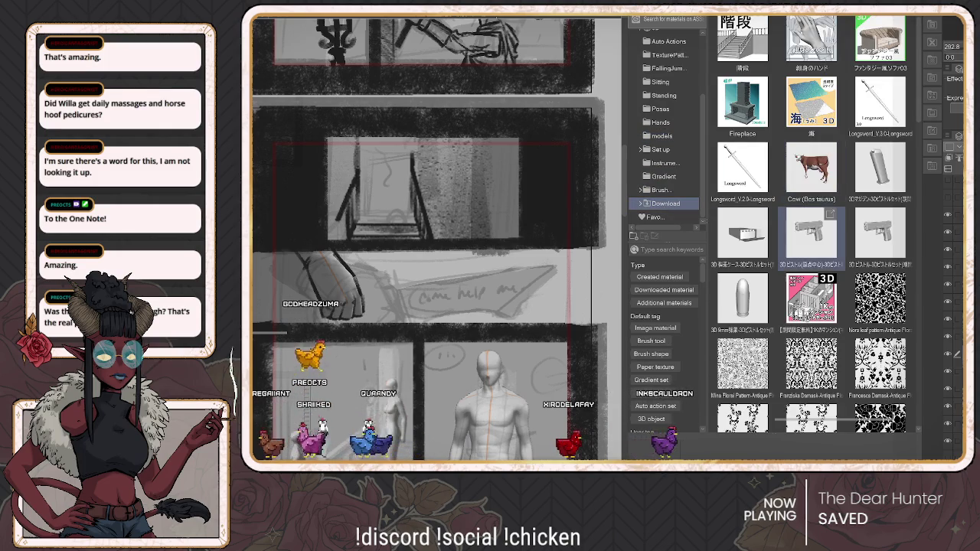
pyautogui.scroll(-2, 812, 233)
pyautogui.scroll(-1, 812, 233)
pyautogui.scroll(-2, 812, 233)
pyautogui.scroll(-3, 812, 222)
pyautogui.scroll(-3, 812, 222)
pyautogui.scroll(-3, 812, 222)
pyautogui.scroll(-3, 812, 222)
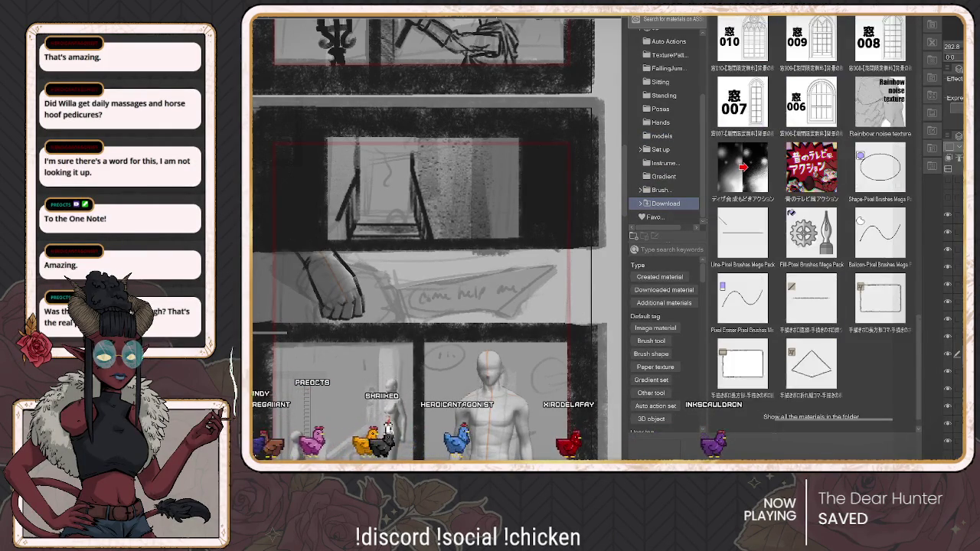
pyautogui.scroll(2, 811, 222)
pyautogui.scroll(3, 812, 222)
pyautogui.scroll(3, 812, 222)
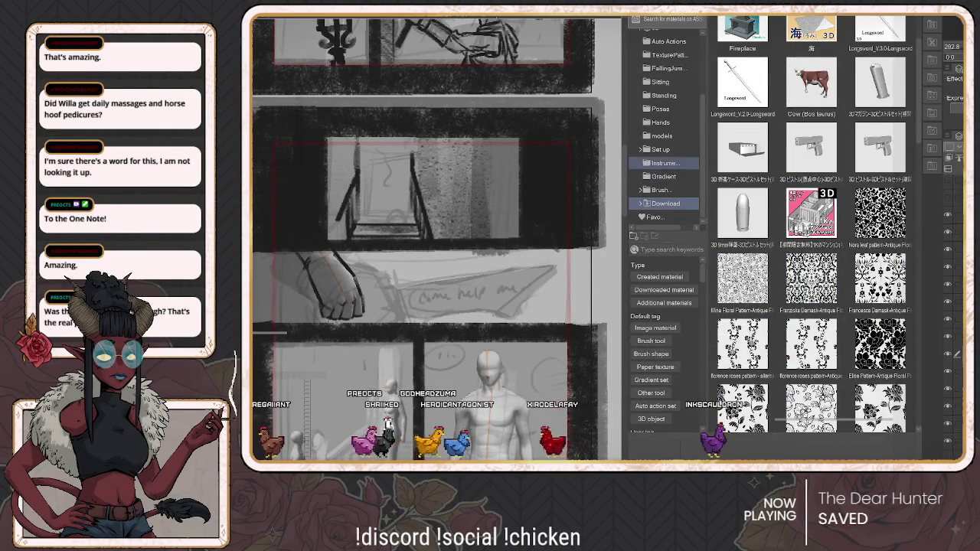
# Step: Browse the Set up folder's props like fences and pillars, then hide the palettes
pyautogui.click(664, 163)
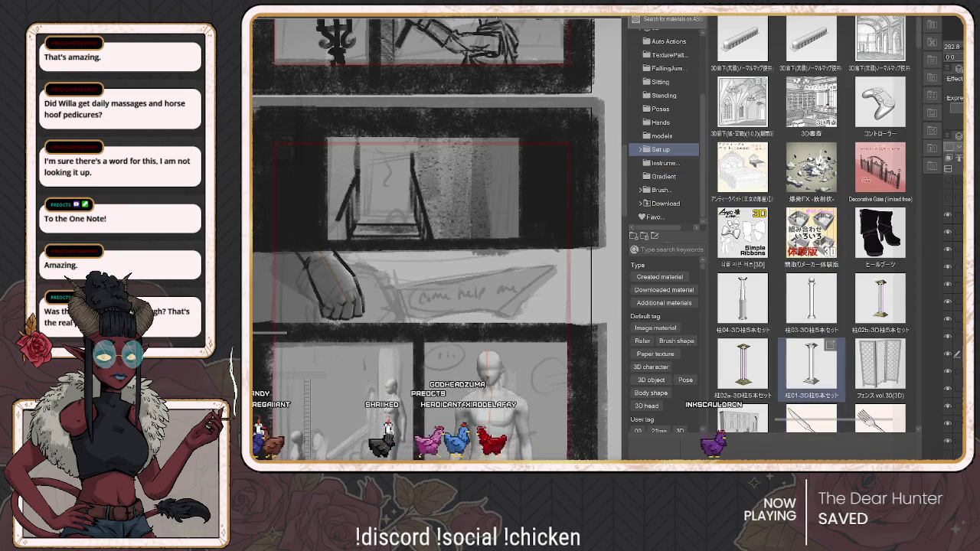
pyautogui.scroll(-3, 812, 402)
pyautogui.scroll(-3, 812, 402)
pyautogui.scroll(-3, 812, 402)
pyautogui.scroll(-3, 812, 402)
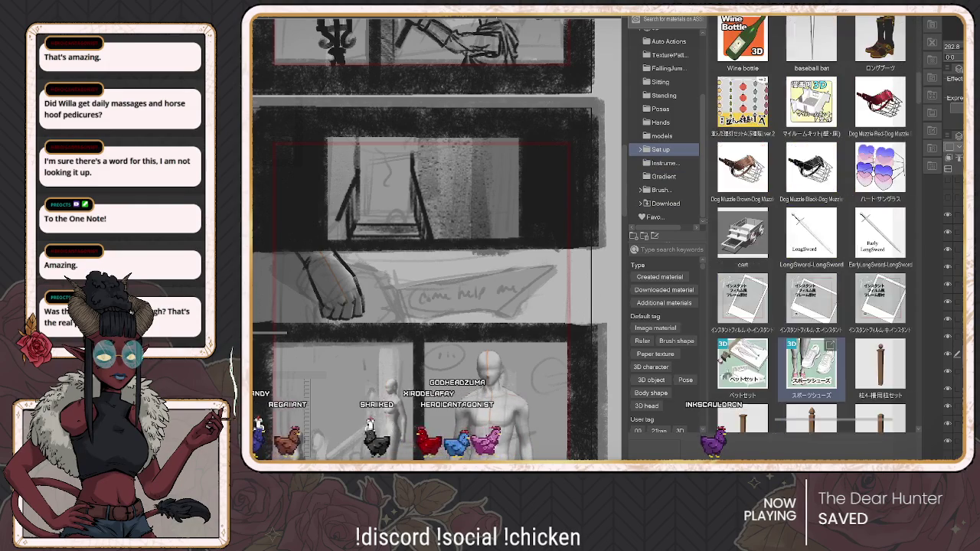
pyautogui.scroll(-2, 812, 375)
pyautogui.scroll(2, 811, 375)
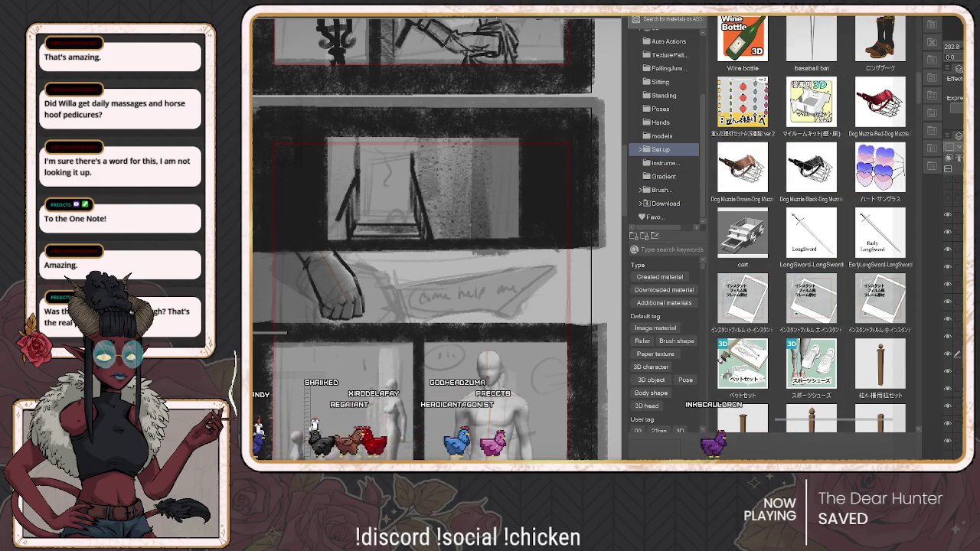
pyautogui.scroll(-5, 811, 230)
pyautogui.scroll(-2, 834, 81)
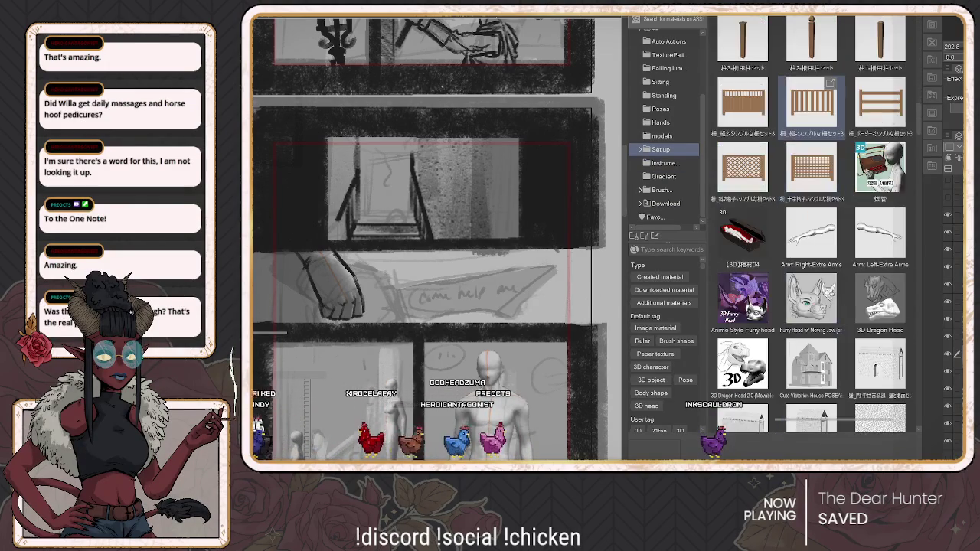
pyautogui.press('Tab')
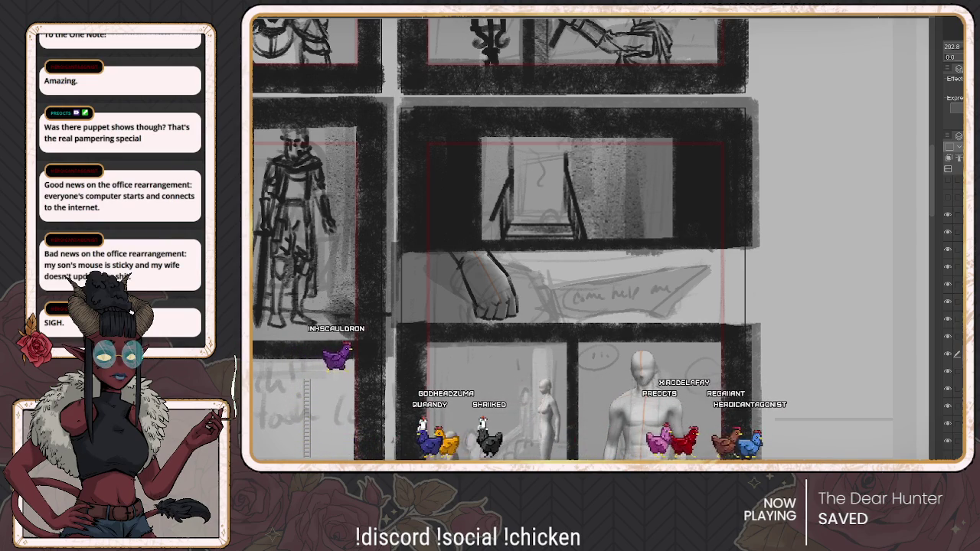
# Step: Zoom the canvas out and recentre the storyboard panels around the figure panel
pyautogui.scroll(-2, 481, 426)
pyautogui.scroll(-2, 481, 426)
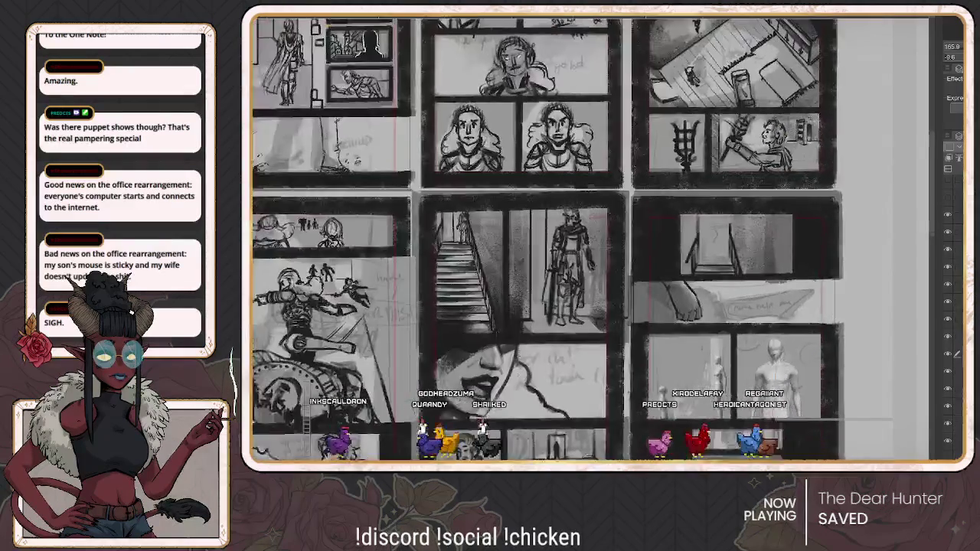
pyautogui.scroll(-2, 846, 155)
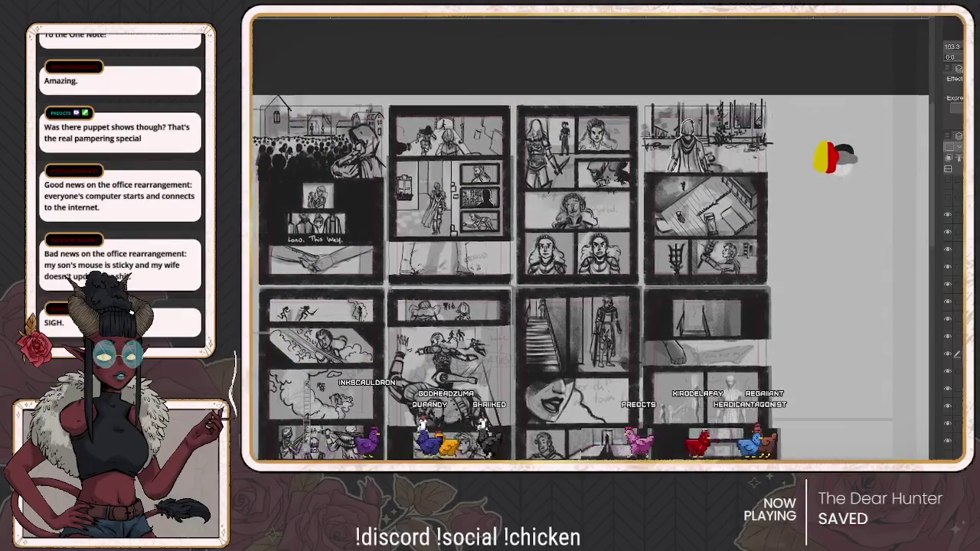
pyautogui.scroll(2, 842, 156)
pyautogui.moveTo(820, 77)
pyautogui.mouseDown()
pyautogui.moveTo(783, 83)
pyautogui.moveTo(831, 49)
pyautogui.moveTo(881, 31)
pyautogui.moveTo(928, 46)
pyautogui.moveTo(783, 44)
pyautogui.moveTo(827, 42)
pyautogui.mouseUp()
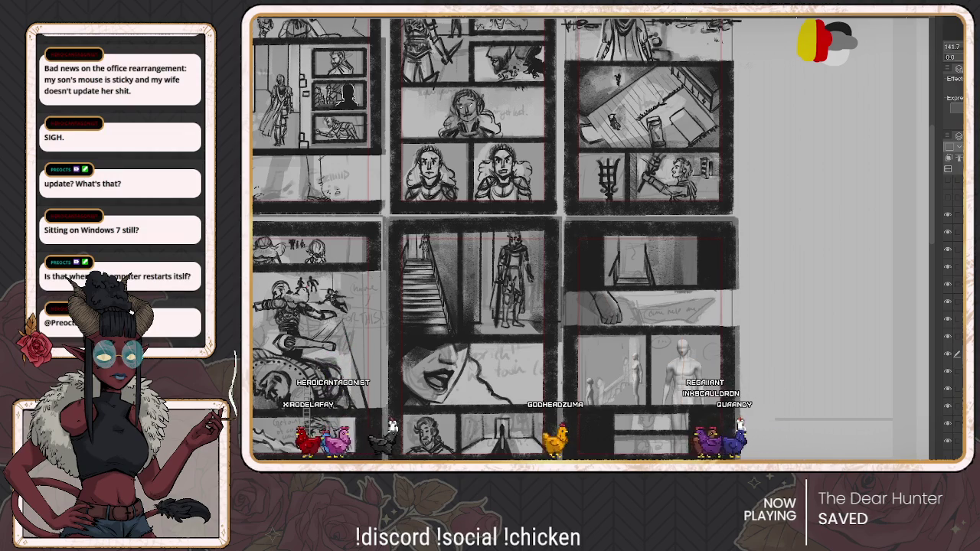
# Step: Cycle from the brown leather gloves reference to the black leather gloves photo
pyautogui.hotkey('ctrl', 'Tab')
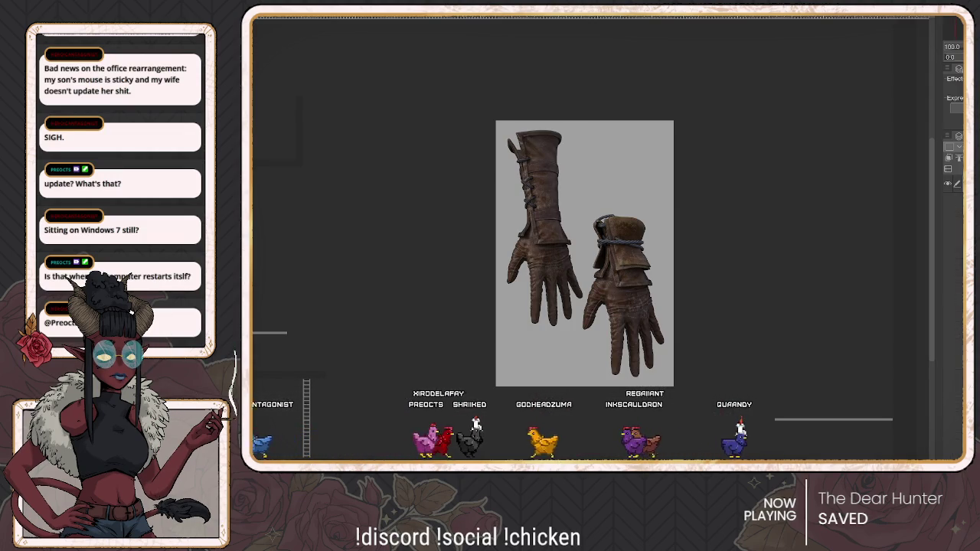
pyautogui.hotkey('ctrl', 'Tab')
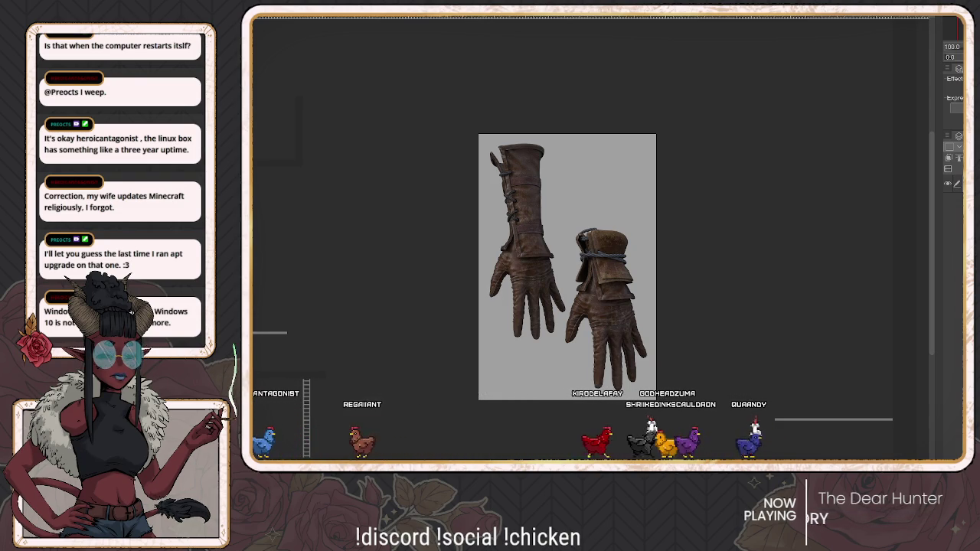
pyautogui.press('Right')
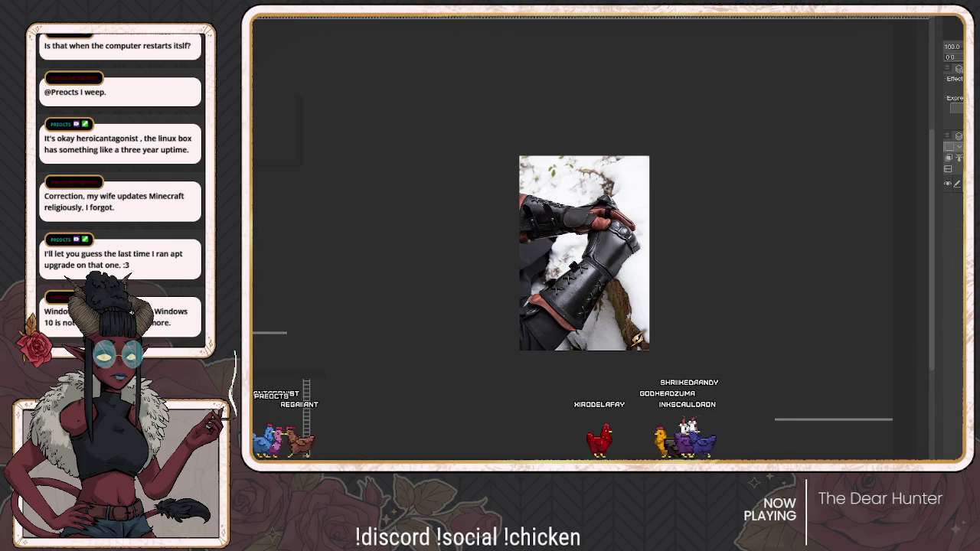
# Step: Leave the black leather gauntlets photo and head back toward the storyboard
pyautogui.press('Escape')
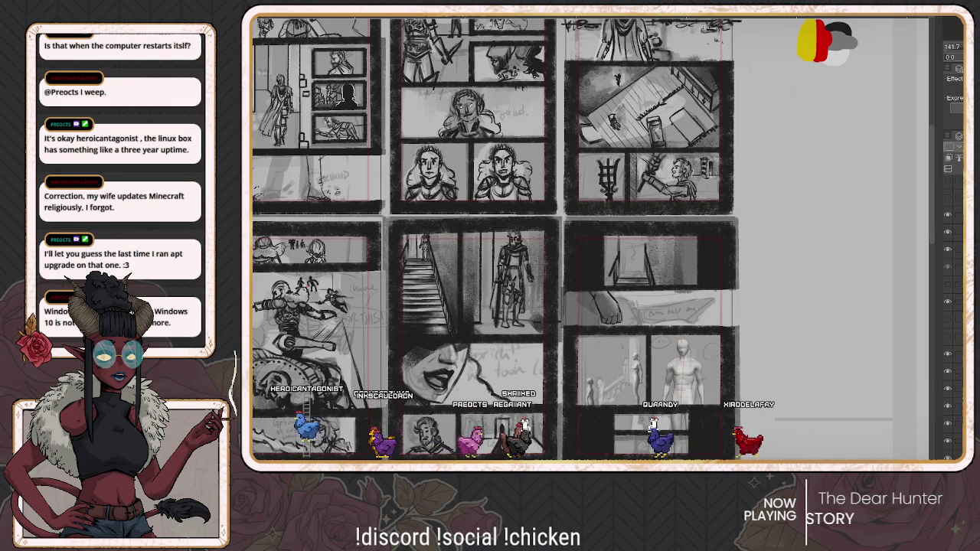
pyautogui.hscroll(-1, 505, 238)
pyautogui.hscroll(1, 505, 239)
pyautogui.scroll(2, 505, 238)
pyautogui.scroll(-2, 490, 238)
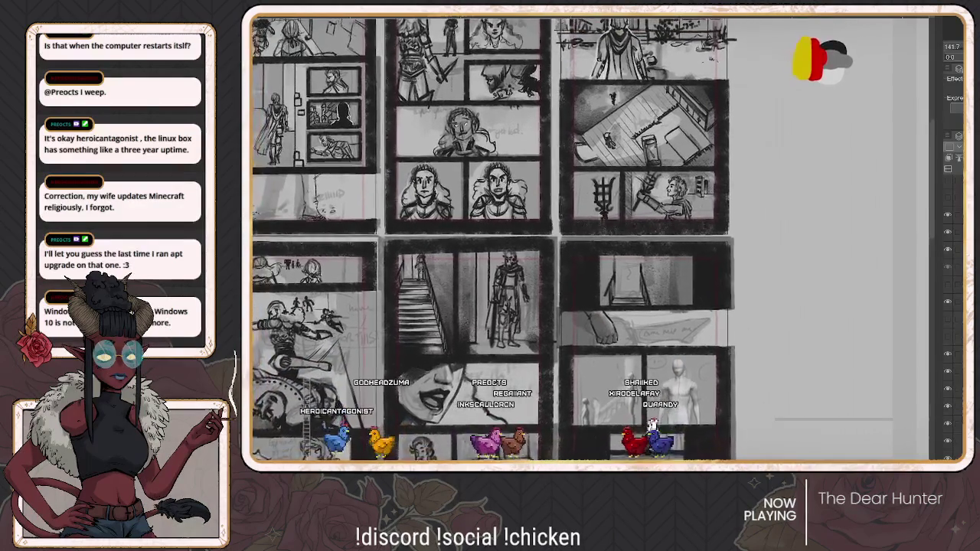
pyautogui.scroll(-1, 491, 237)
pyautogui.scroll(1, 572, 295)
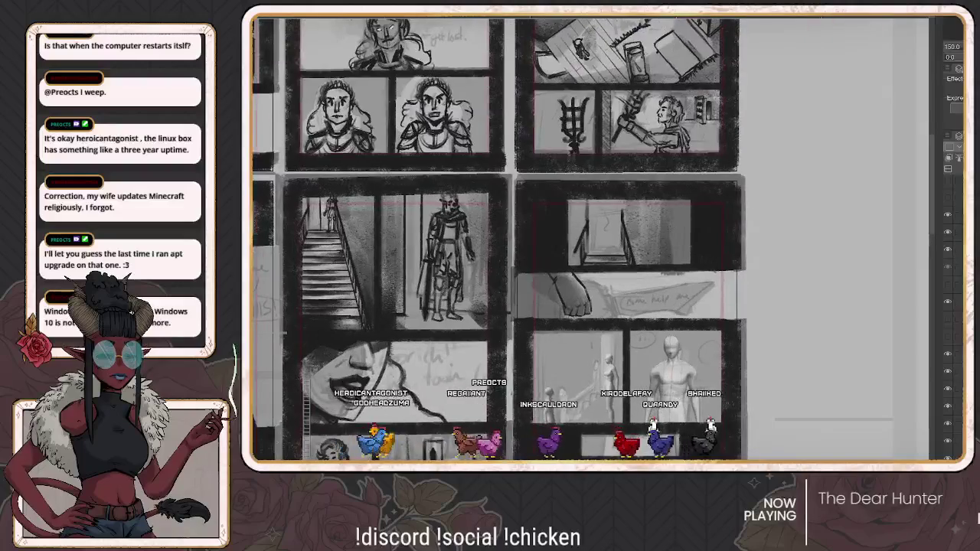
pyautogui.scroll(1, 572, 295)
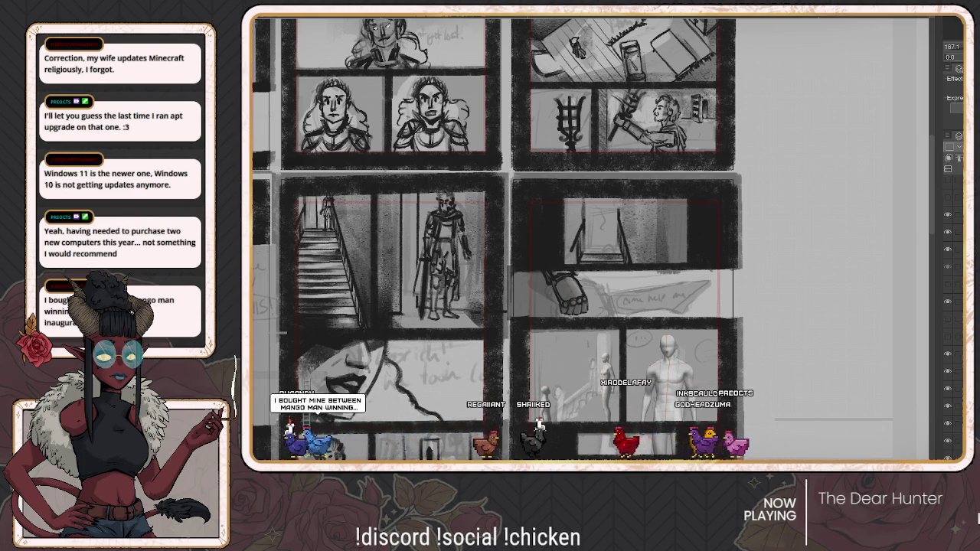
pyautogui.scroll(-3, 501, 239)
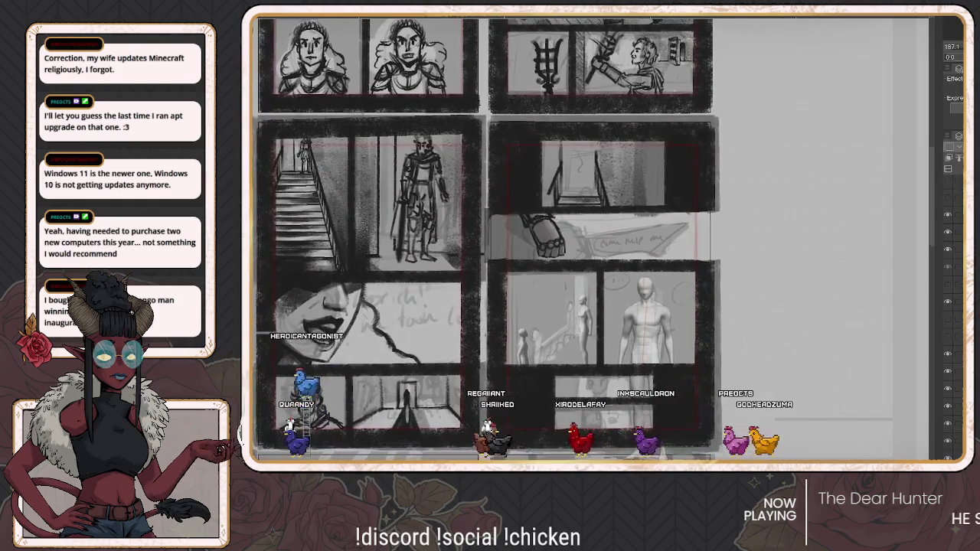
pyautogui.scroll(-1, 502, 239)
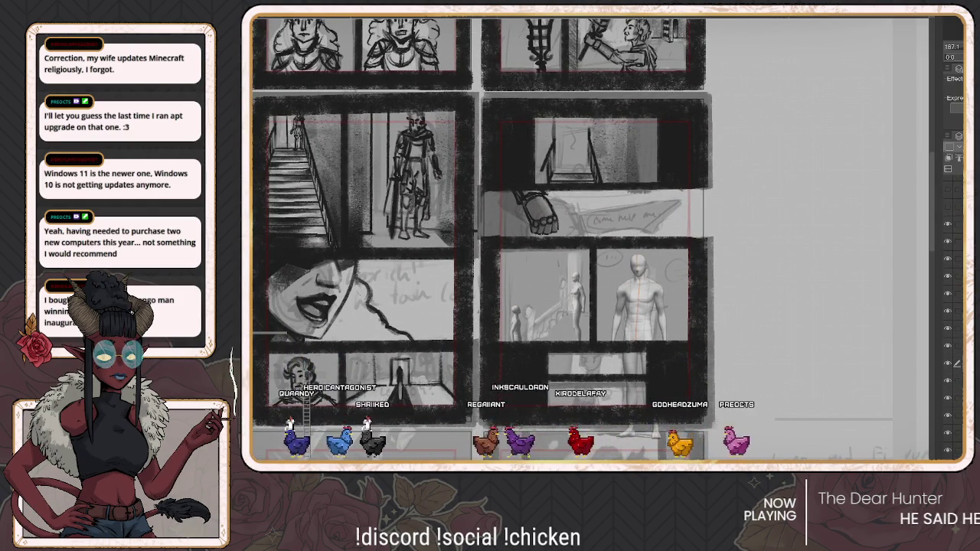
pyautogui.hscroll(2, 484, 239)
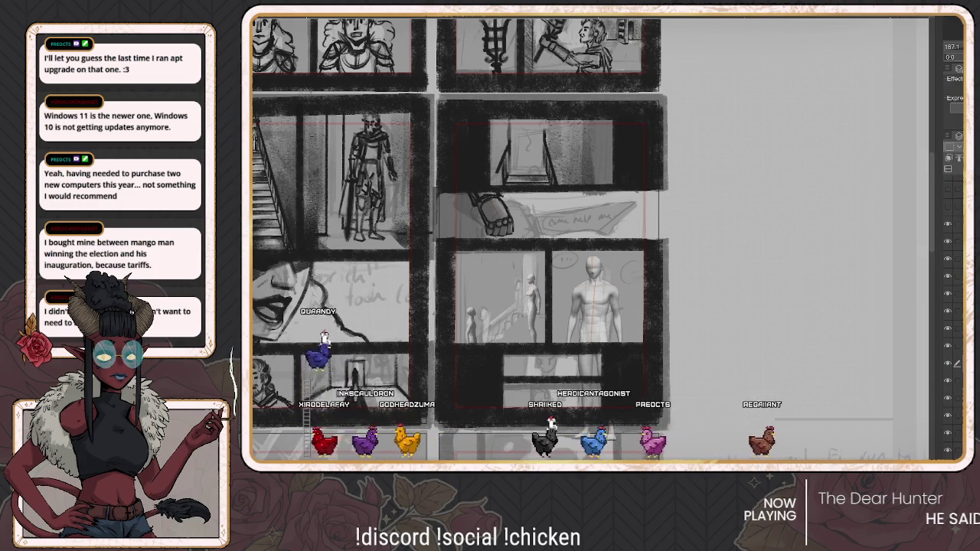
# Step: Shift the view slightly and adjust zoom over the lower-right mannequin panel
pyautogui.moveTo(536, 230); pyautogui.dragTo(549, 225)
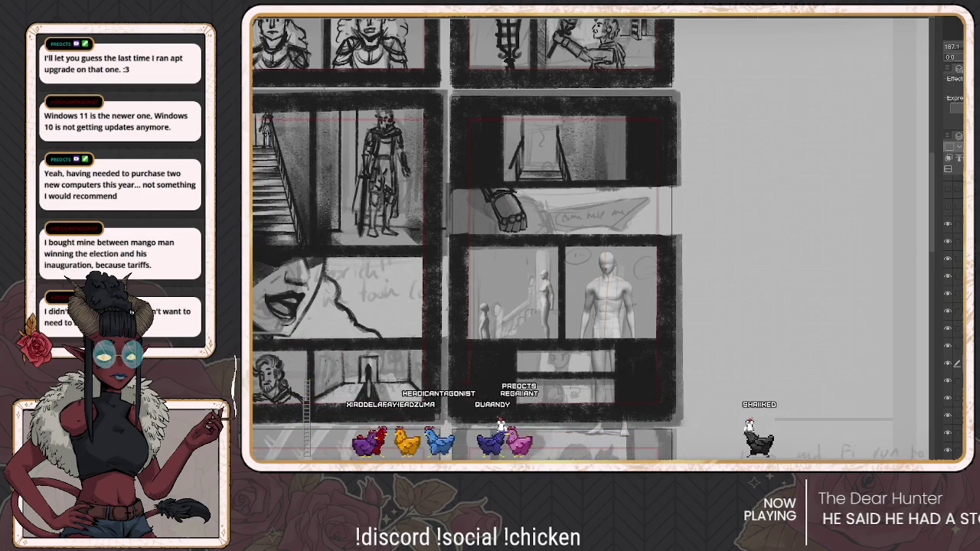
pyautogui.scroll(-1, 467, 237)
pyautogui.scroll(3, 460, 237)
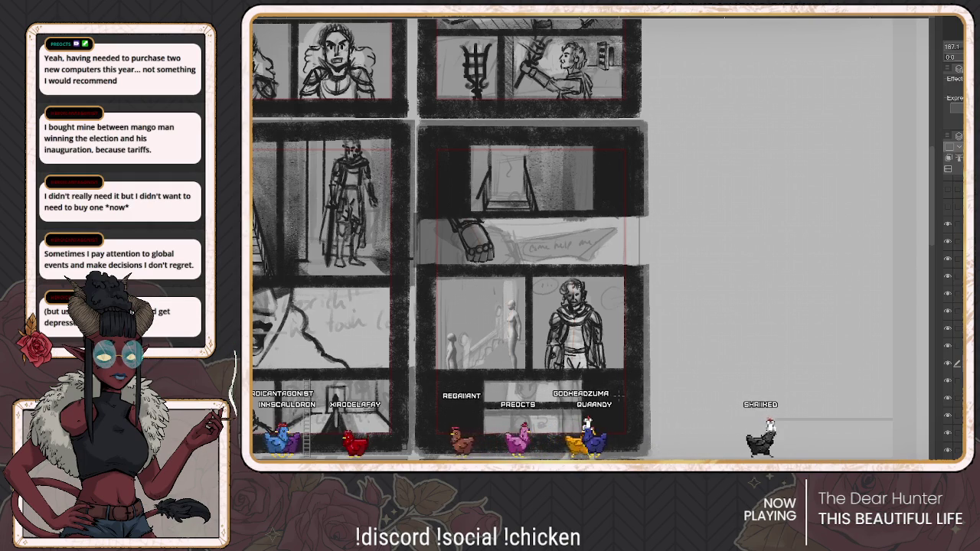
pyautogui.moveTo(536, 230); pyautogui.dragTo(593, 205)
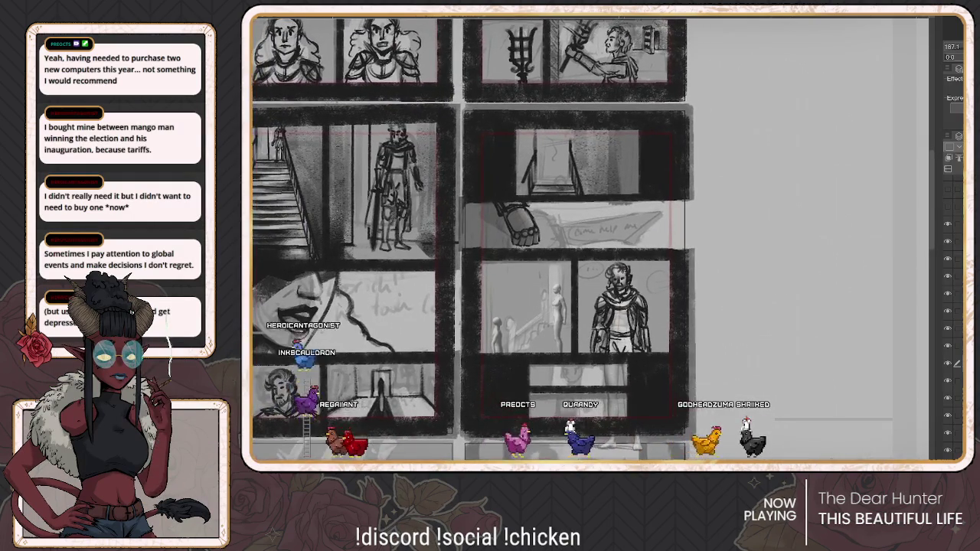
pyautogui.hotkey('ctrl', '+')
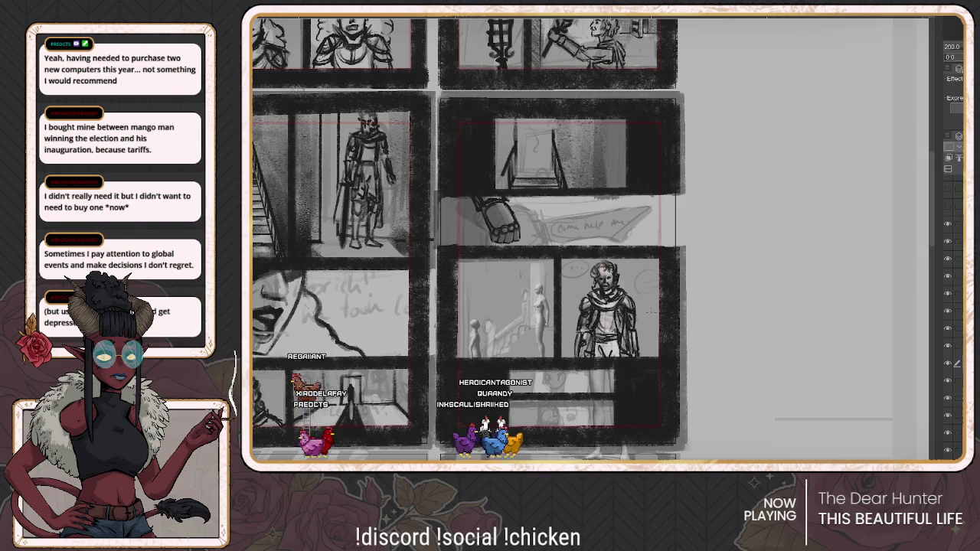
pyautogui.scroll(-2, 475, 237)
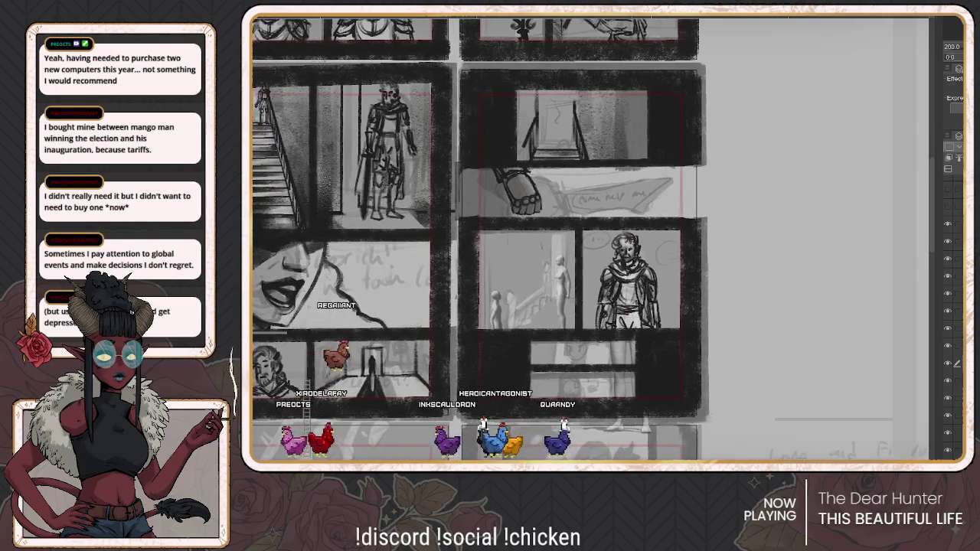
pyautogui.scroll(-1, 475, 237)
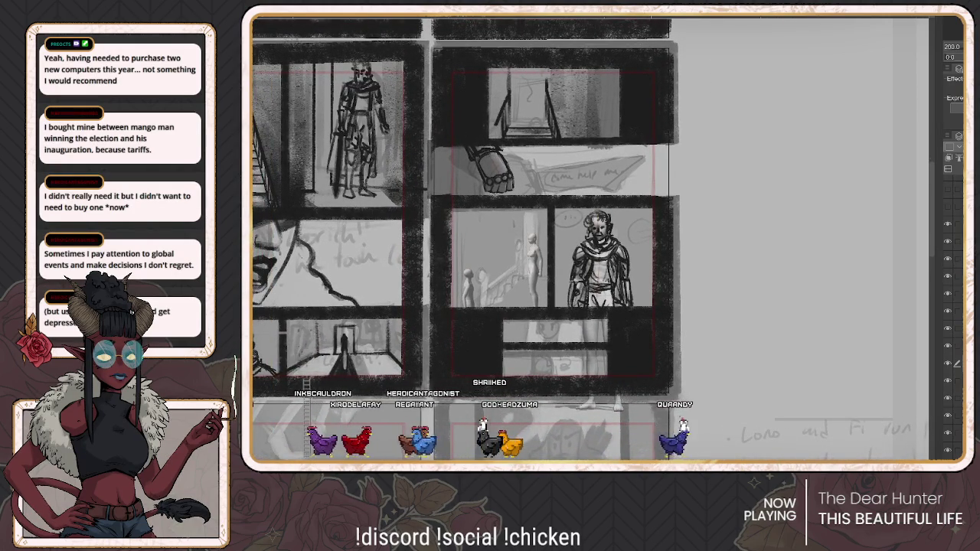
pyautogui.scroll(1, 509, 237)
pyautogui.scroll(2, 509, 238)
pyautogui.scroll(1, 510, 237)
pyautogui.scroll(1, 509, 237)
pyautogui.scroll(-1, 510, 237)
pyautogui.scroll(-2, 510, 237)
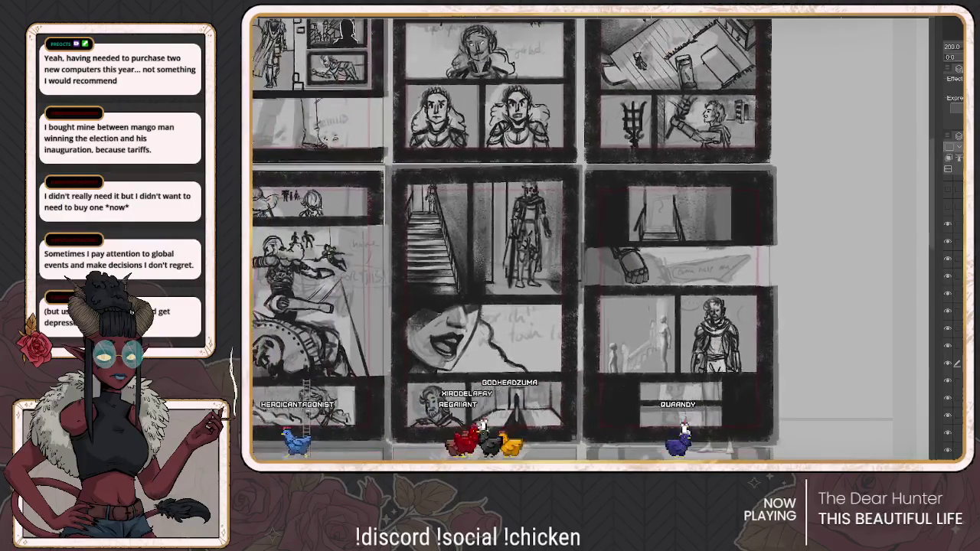
pyautogui.scroll(-1, 509, 237)
pyautogui.scroll(1, 766, 329)
pyautogui.scroll(1, 765, 329)
pyautogui.scroll(1, 766, 329)
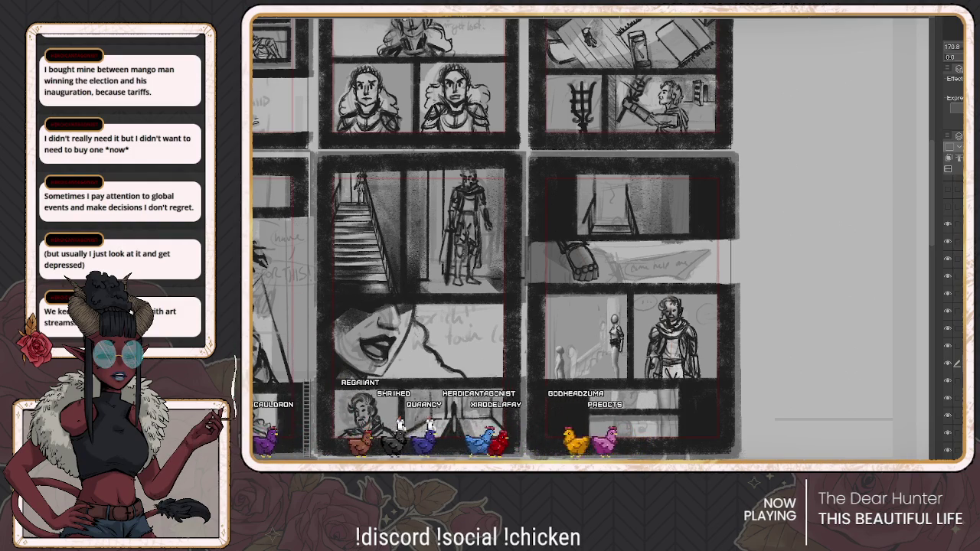
pyautogui.moveTo(490, 238); pyautogui.dragTo(507, 245)
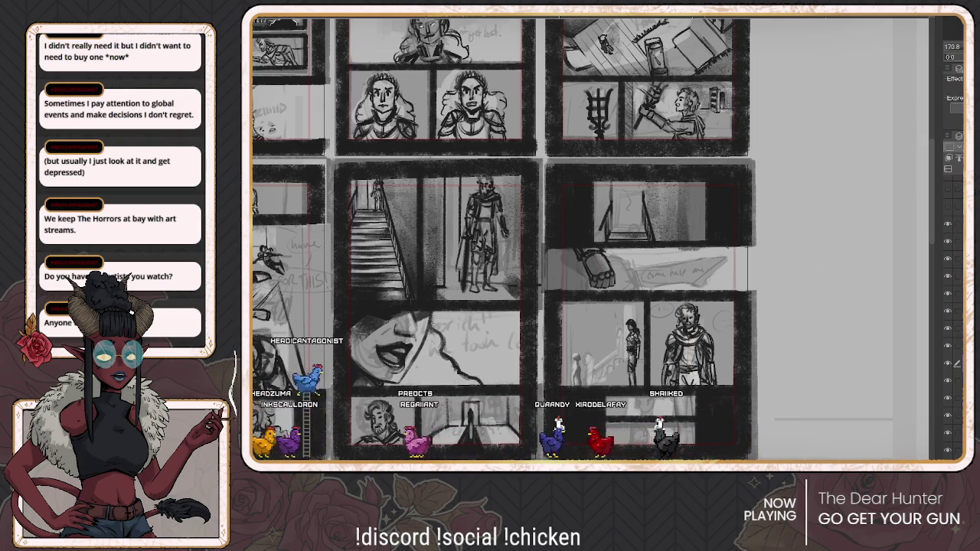
pyautogui.moveTo(498, 268); pyautogui.dragTo(525, 239)
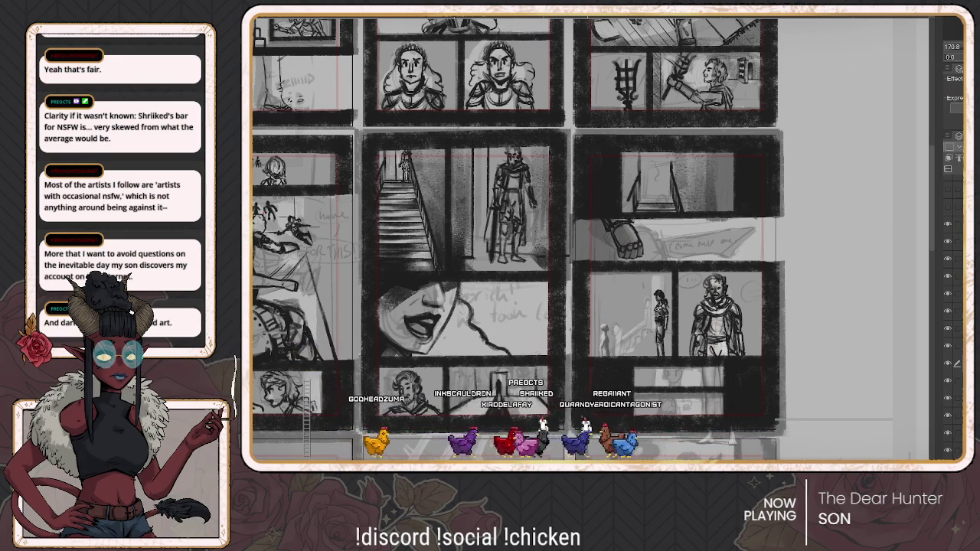
pyautogui.scroll(-2, 586, 150)
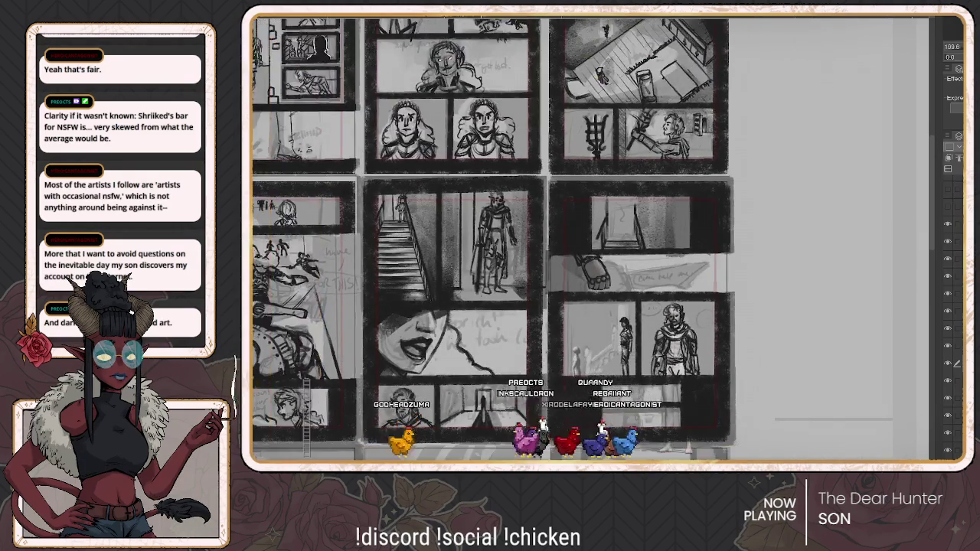
# Step: Zoom out and back in over the full spread, reviewing inked pages and faint sketch rows
pyautogui.scroll(-2, 427, 263)
pyautogui.scroll(-2, 589, 239)
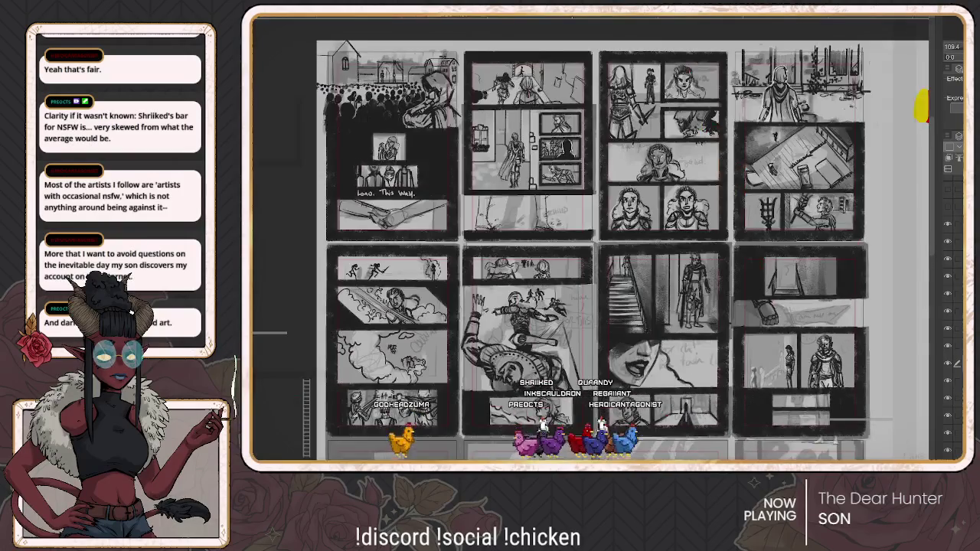
pyautogui.scroll(1, 589, 238)
pyautogui.scroll(1, 590, 239)
pyautogui.scroll(2, 589, 239)
pyautogui.scroll(-2, 590, 239)
pyautogui.scroll(1, 590, 239)
pyautogui.scroll(2, 589, 239)
pyautogui.scroll(-2, 590, 239)
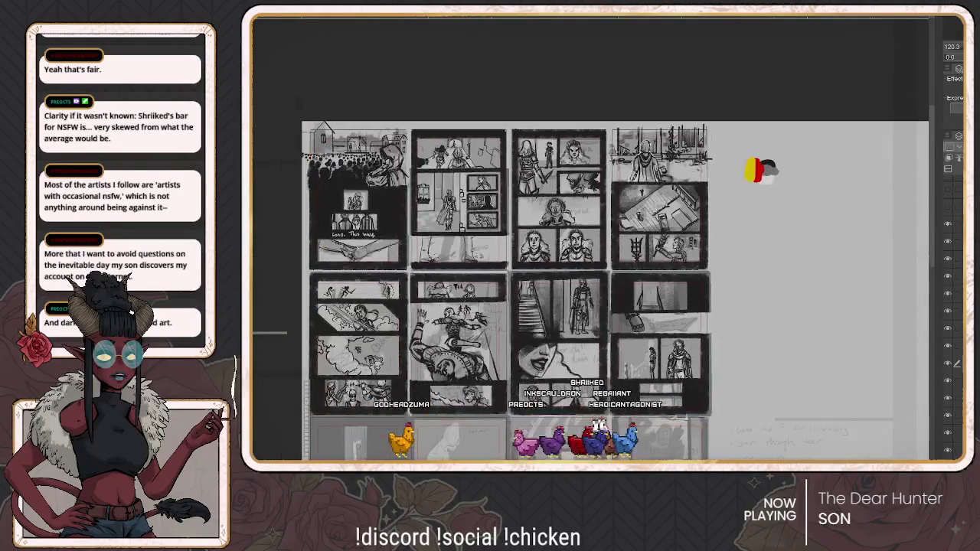
pyautogui.scroll(1, 590, 239)
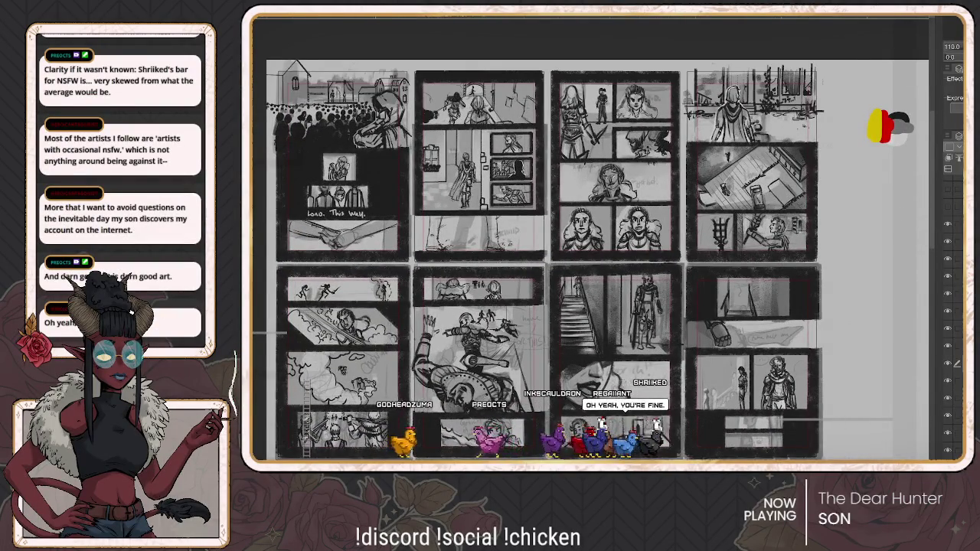
pyautogui.scroll(-1, 396, 337)
pyautogui.scroll(-2, 395, 336)
pyautogui.scroll(-2, 605, 260)
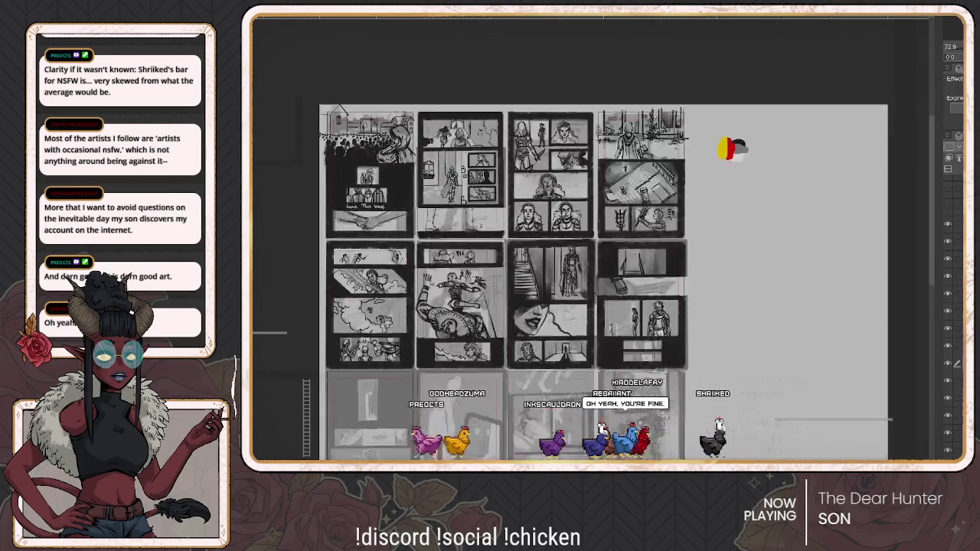
pyautogui.scroll(-3, 605, 261)
pyautogui.scroll(-3, 605, 260)
pyautogui.scroll(-3, 605, 260)
pyautogui.scroll(-1, 605, 260)
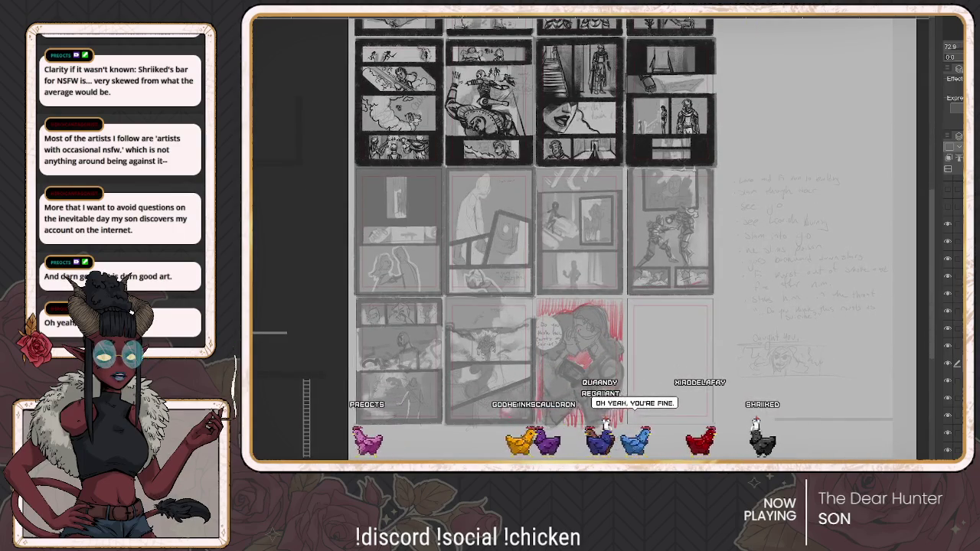
pyautogui.scroll(1, 455, 330)
pyautogui.scroll(2, 454, 329)
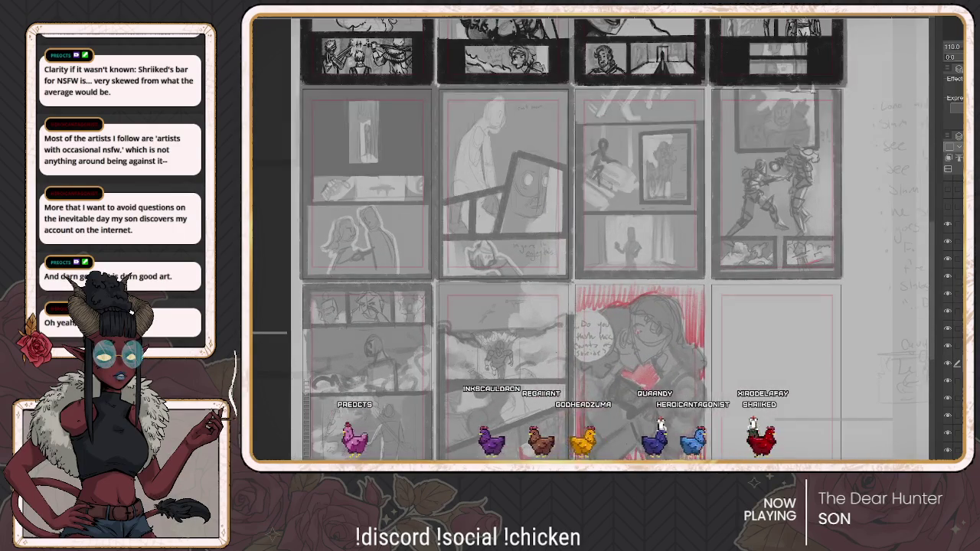